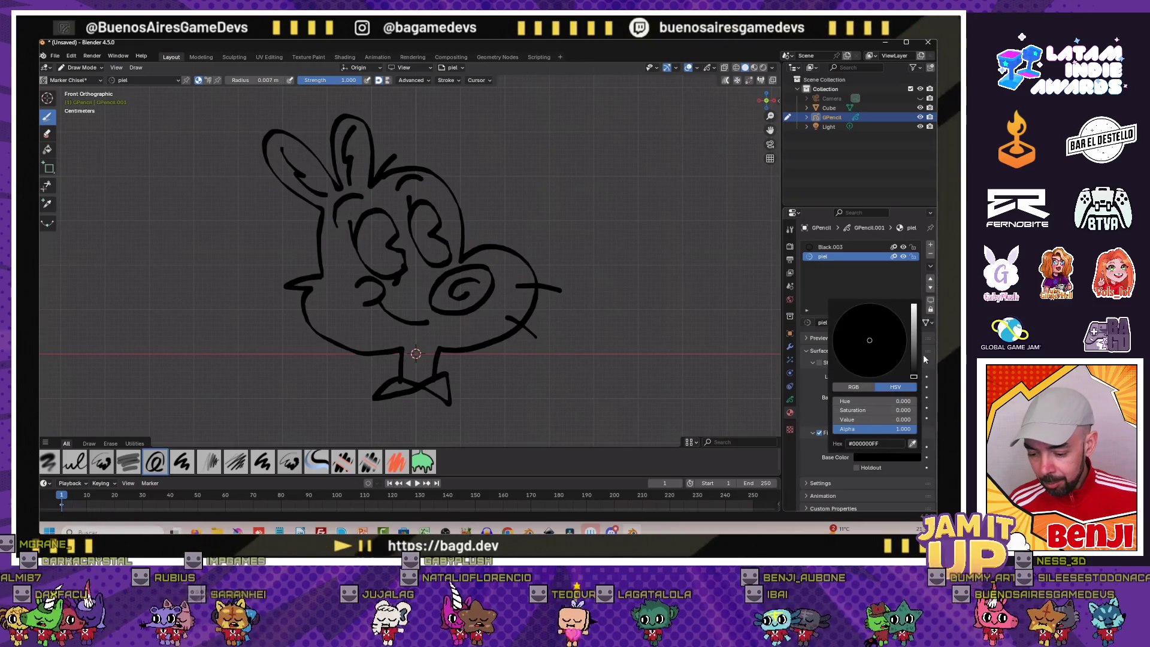
Tint the piel fill colour green and paint an olive fill over the left eye and cheek
{"action": "left_click", "coordinate": [863, 340]}
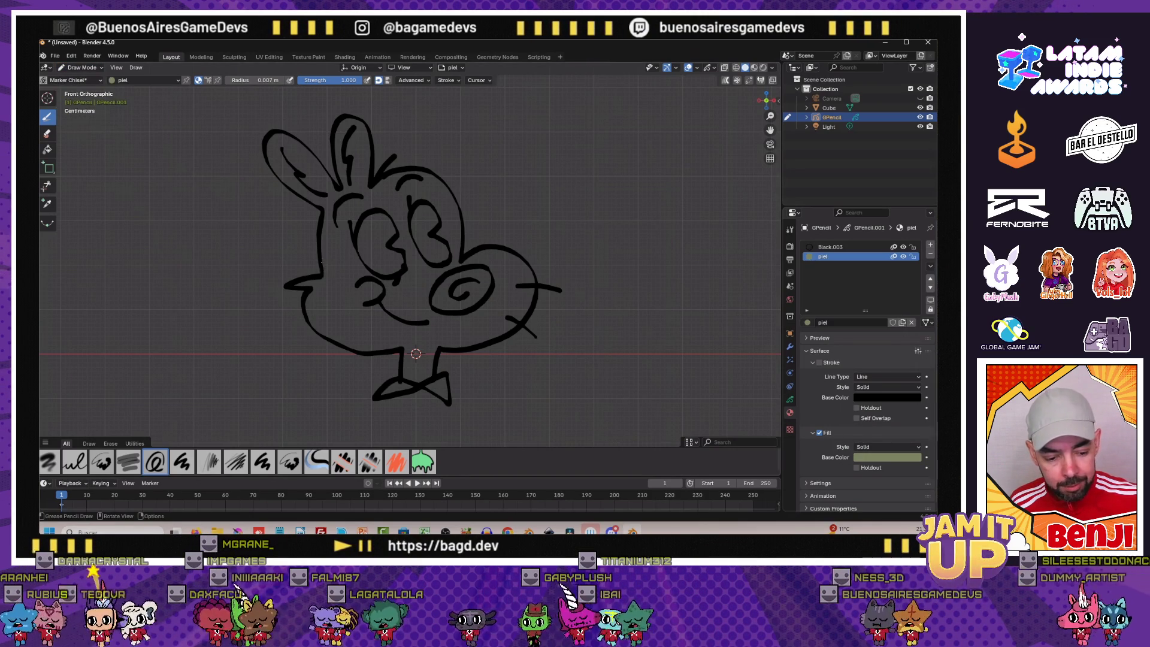
{"action": "left_click_drag", "start_coordinate": [355, 265], "coordinate": [345, 314]}
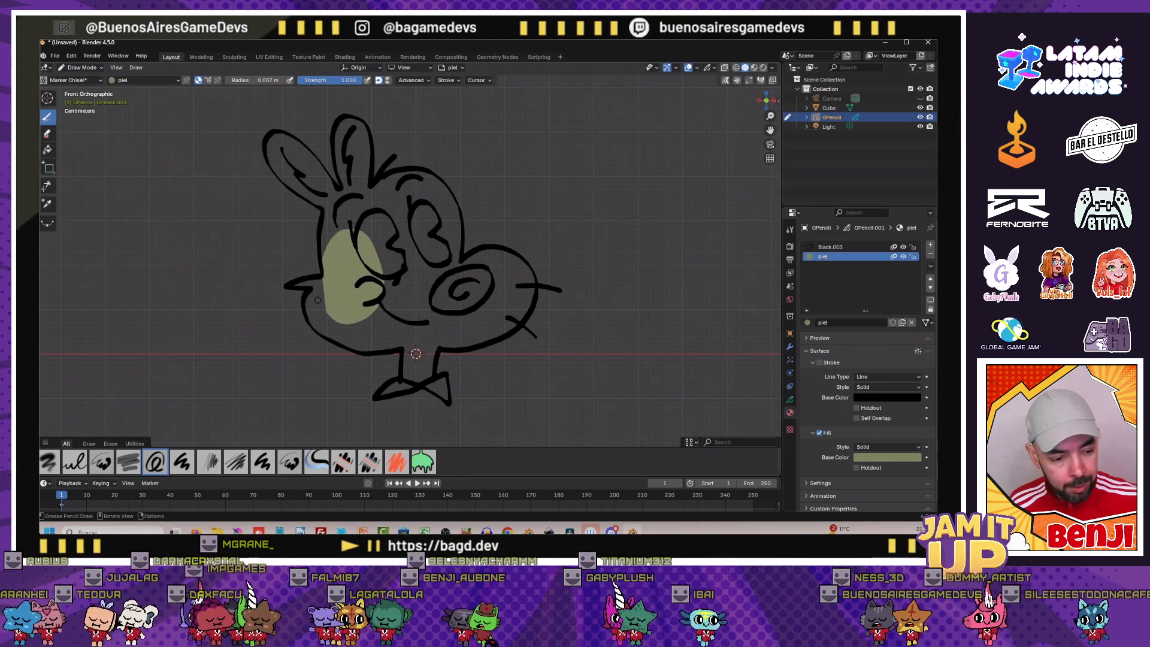
{"action": "left_click", "coordinate": [47, 133]}
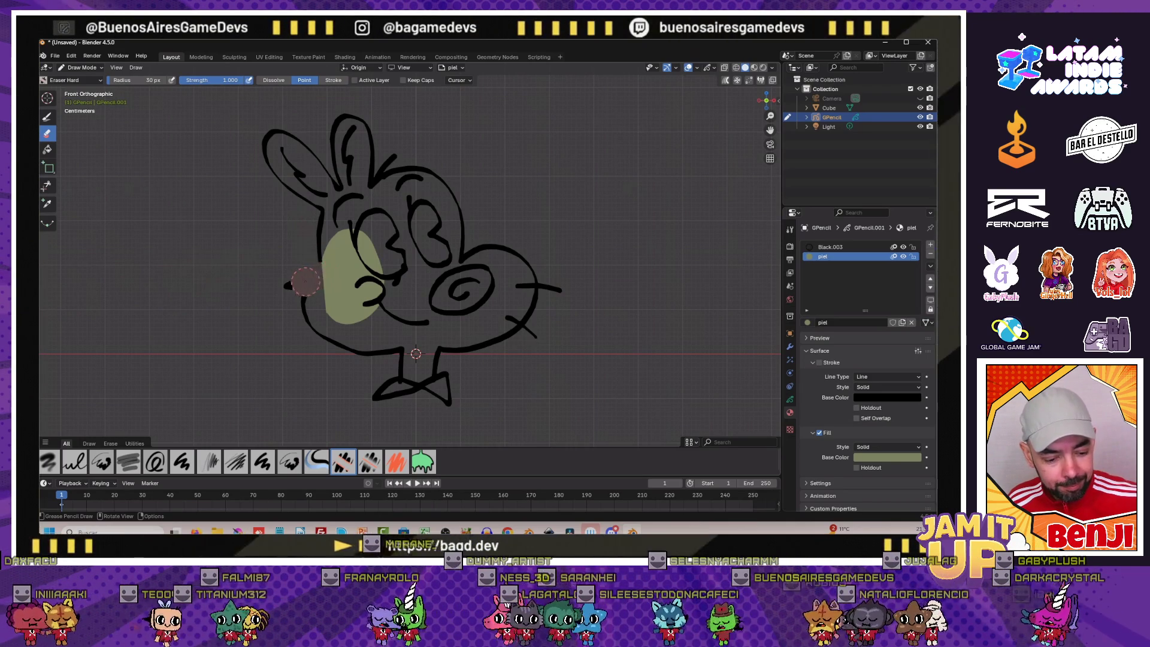
Erase the stray cheek outline bit and return to drawing
{"action": "left_click_drag", "start_coordinate": [317, 275], "coordinate": [293, 271]}
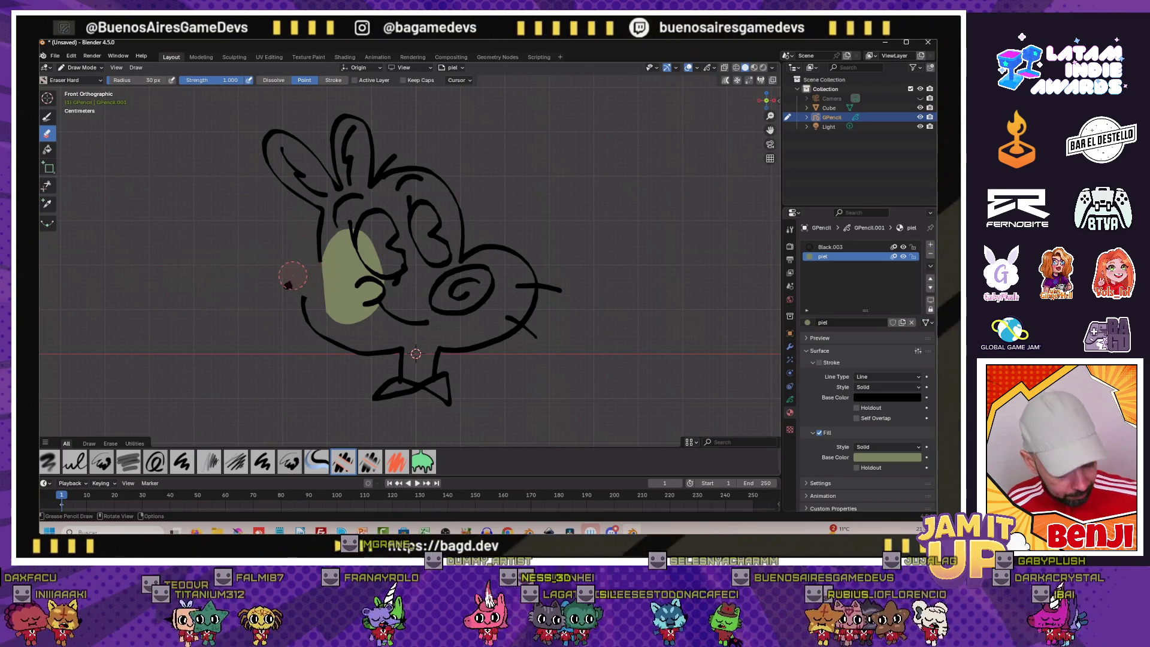
{"action": "left_click", "coordinate": [48, 116]}
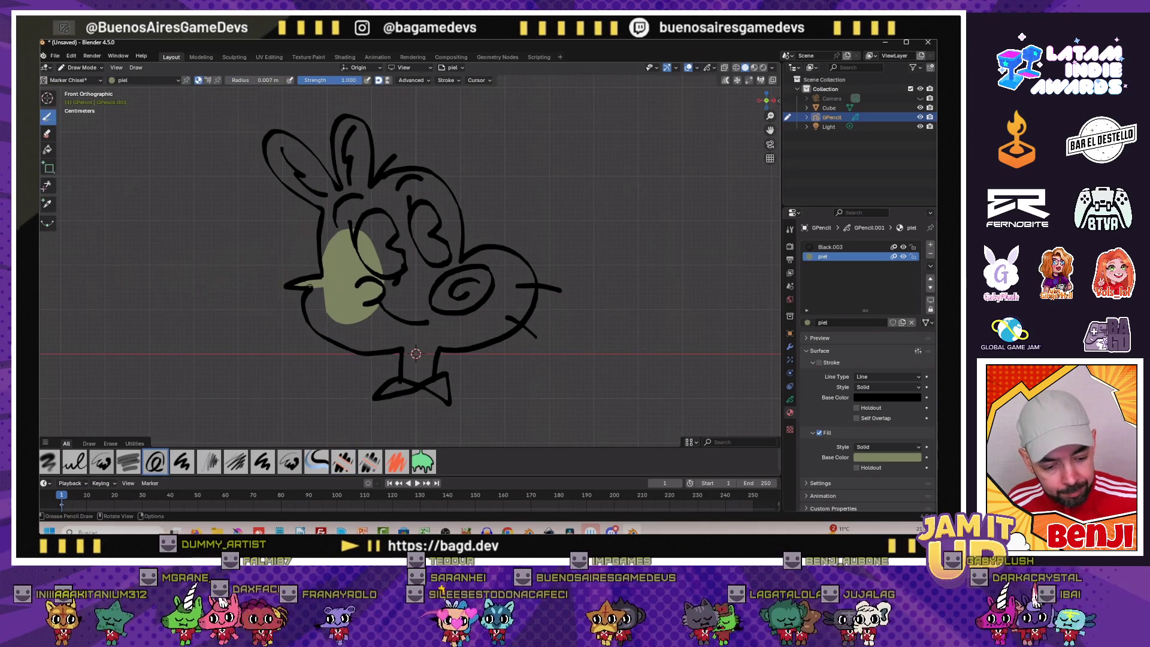
Fill the cheek, snout, forehead, eye area and left ear olive green
{"action": "left_click", "coordinate": [415, 353]}
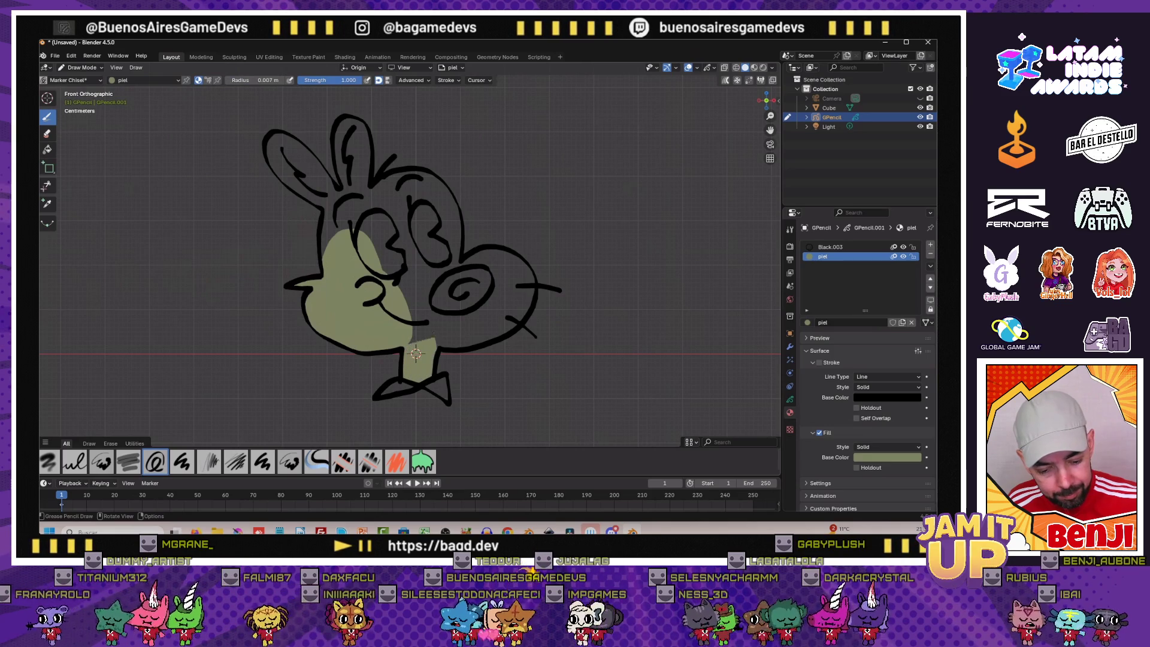
{"action": "left_click", "coordinate": [346, 216]}
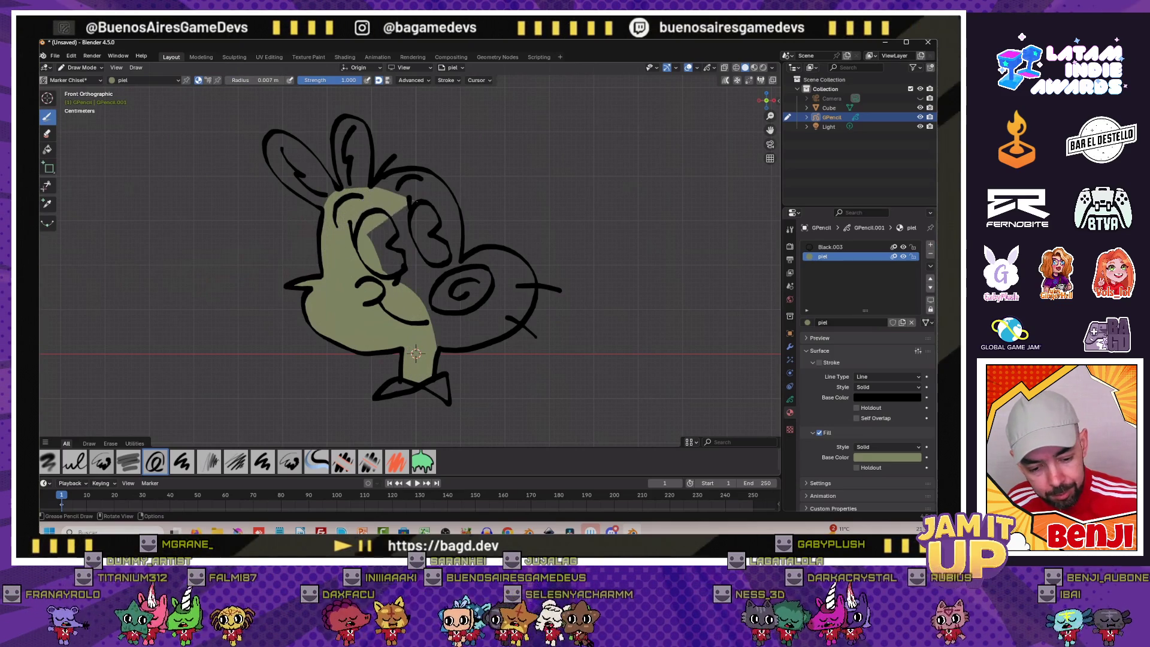
{"action": "left_click_drag", "start_coordinate": [395, 225], "coordinate": [422, 287]}
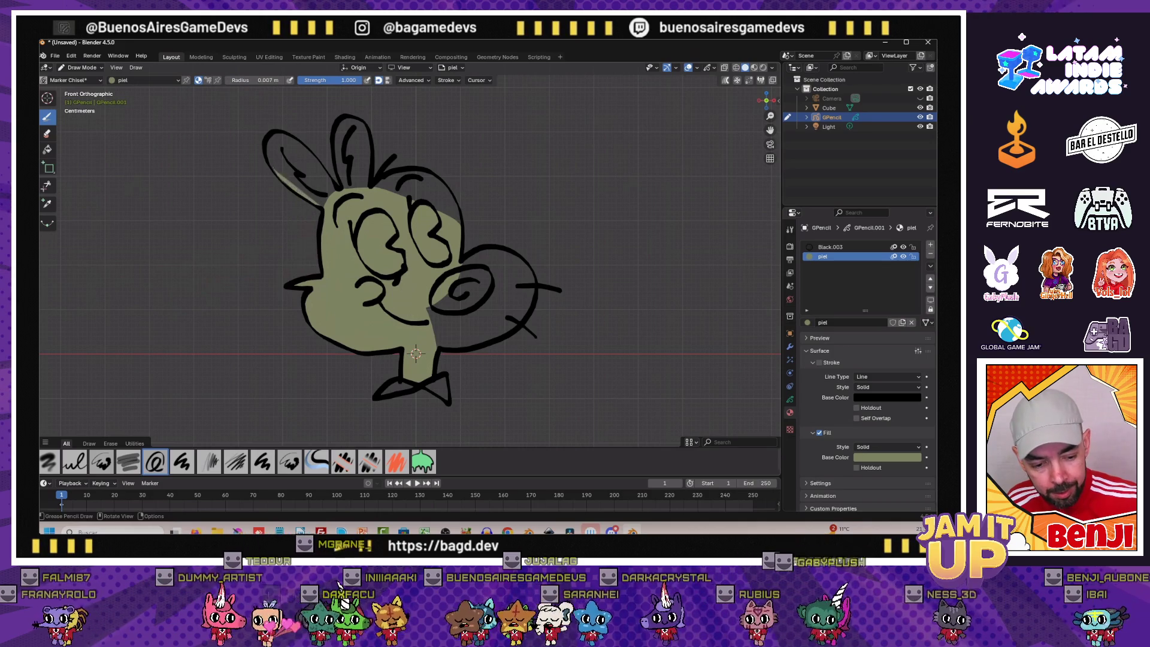
{"action": "left_click", "coordinate": [292, 162]}
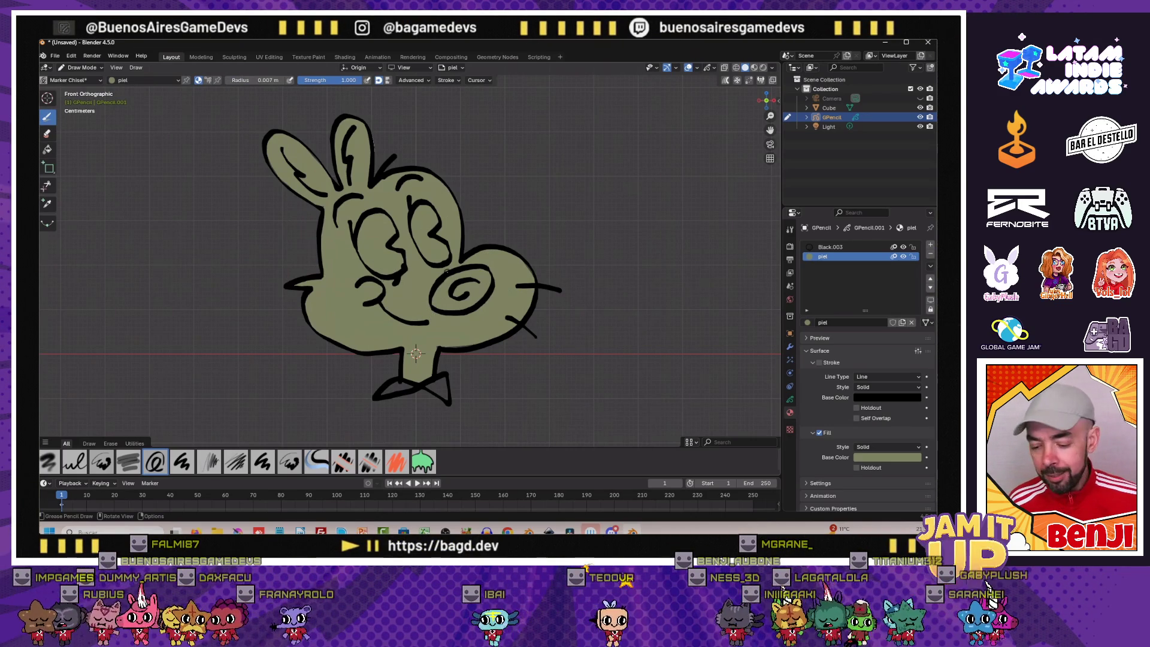
{"action": "left_click", "coordinate": [790, 400]}
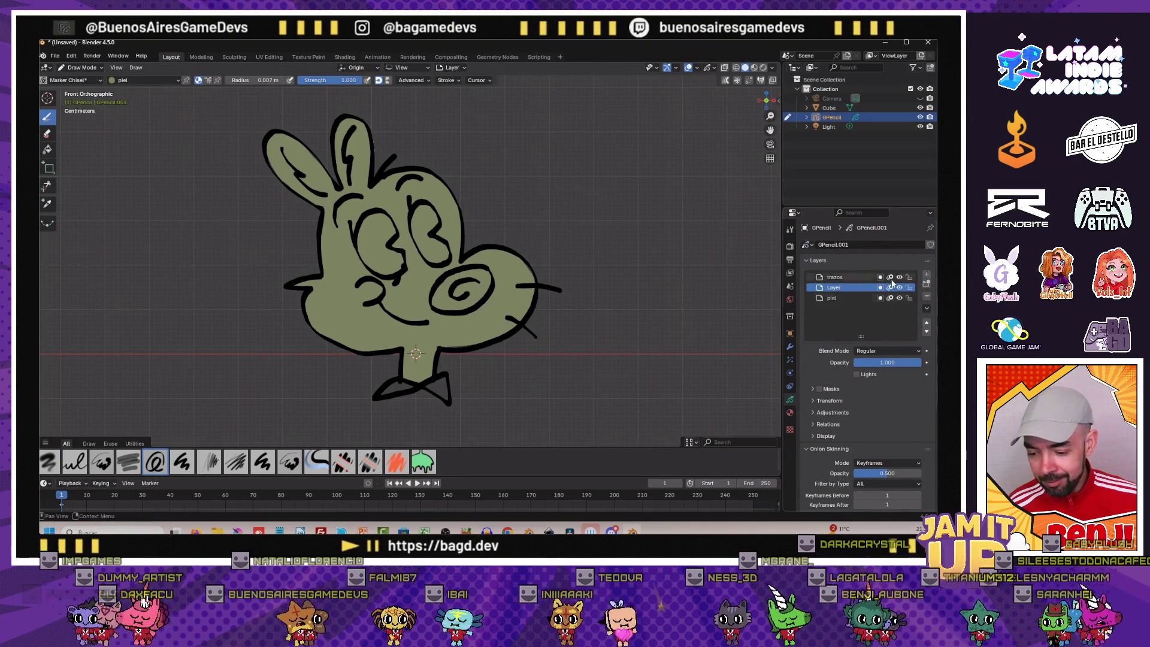
Rename the new layer to ojos and add a new material
{"action": "double_click", "coordinate": [833, 287]}
{"action": "type", "text": "ojos"}
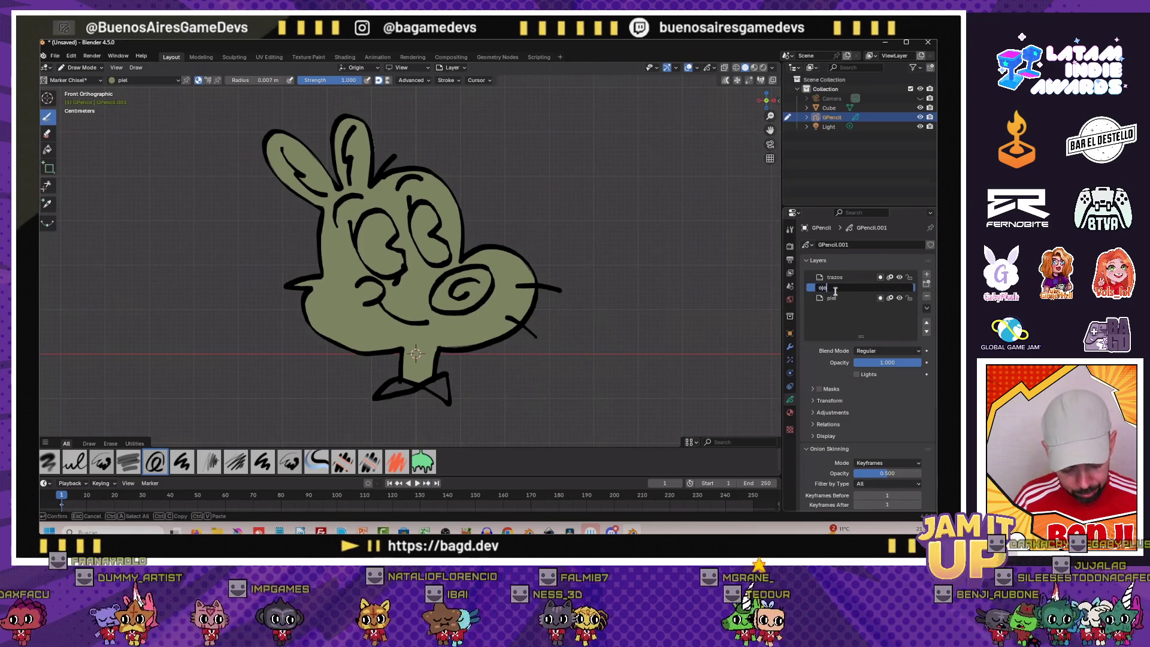
{"action": "key", "text": "Return"}
{"action": "left_click", "coordinate": [790, 414]}
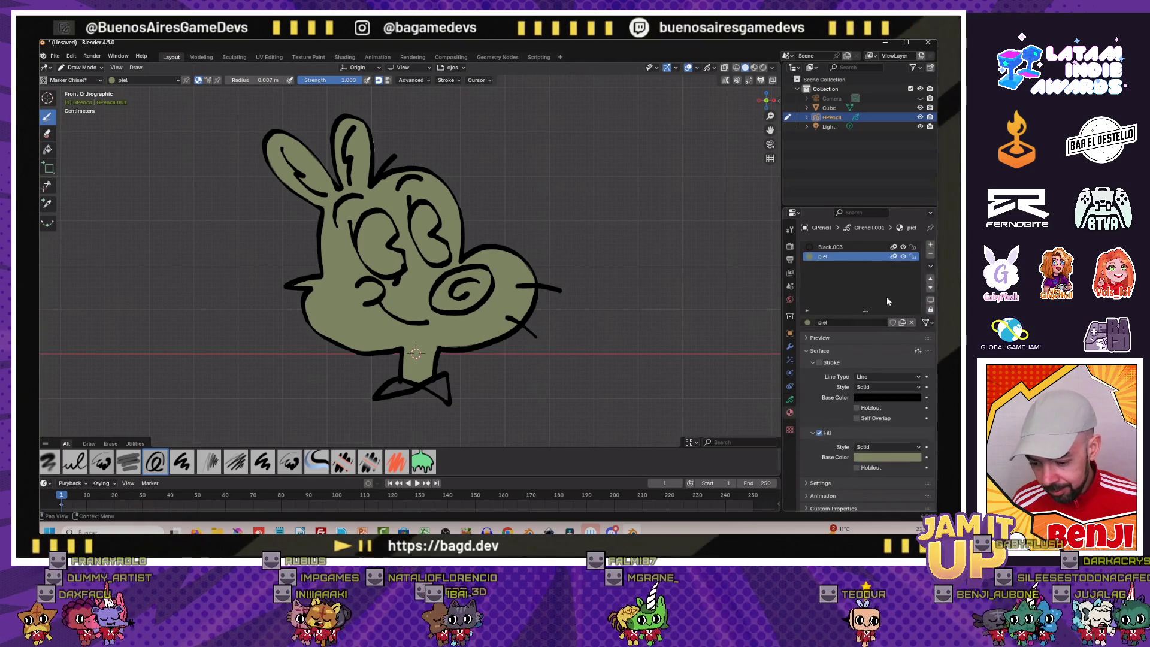
{"action": "left_click", "coordinate": [930, 248]}
Rename the material ojos with Stroke off and Fill on
{"action": "double_click", "coordinate": [844, 322]}
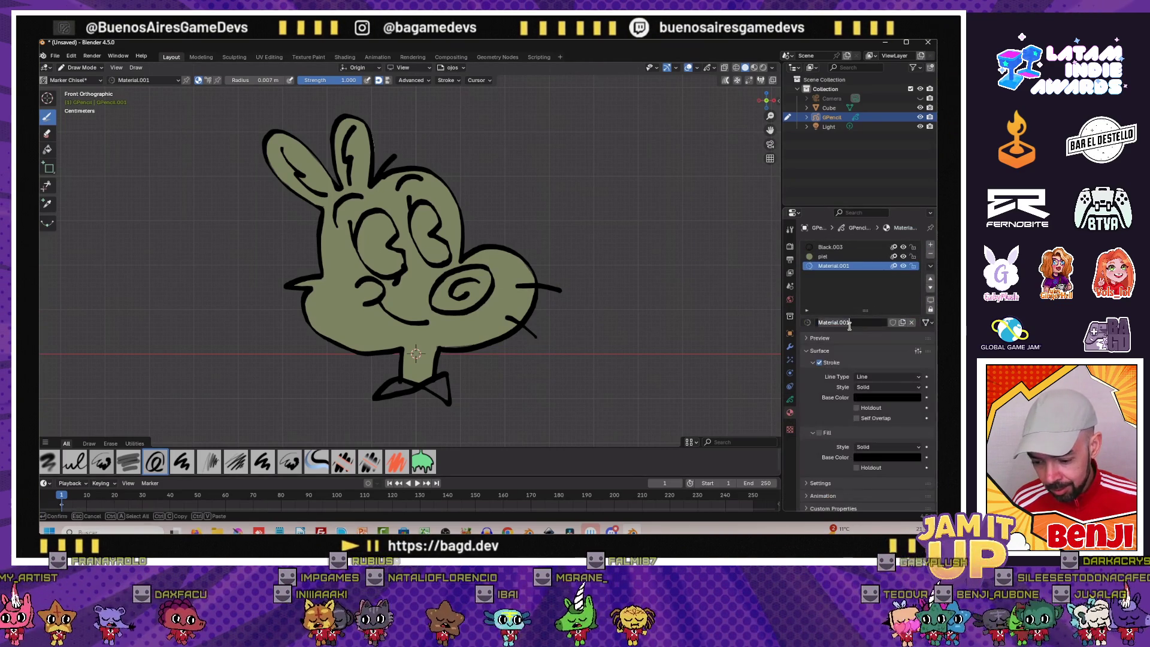
{"action": "type", "text": "ojos"}
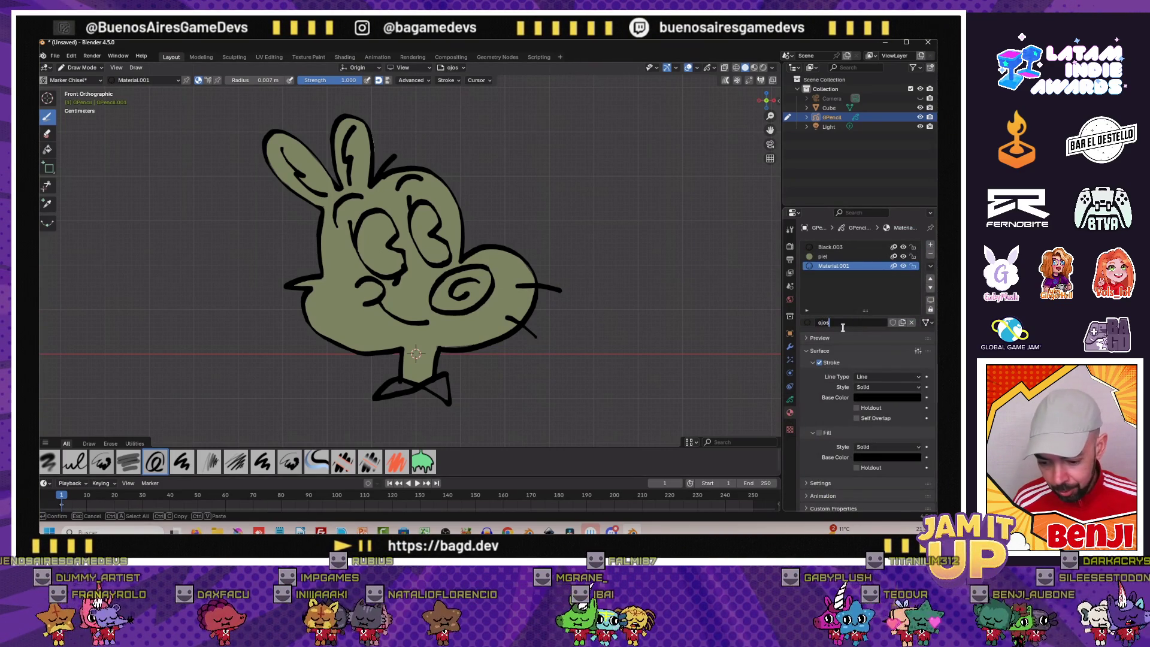
{"action": "left_click", "coordinate": [817, 361]}
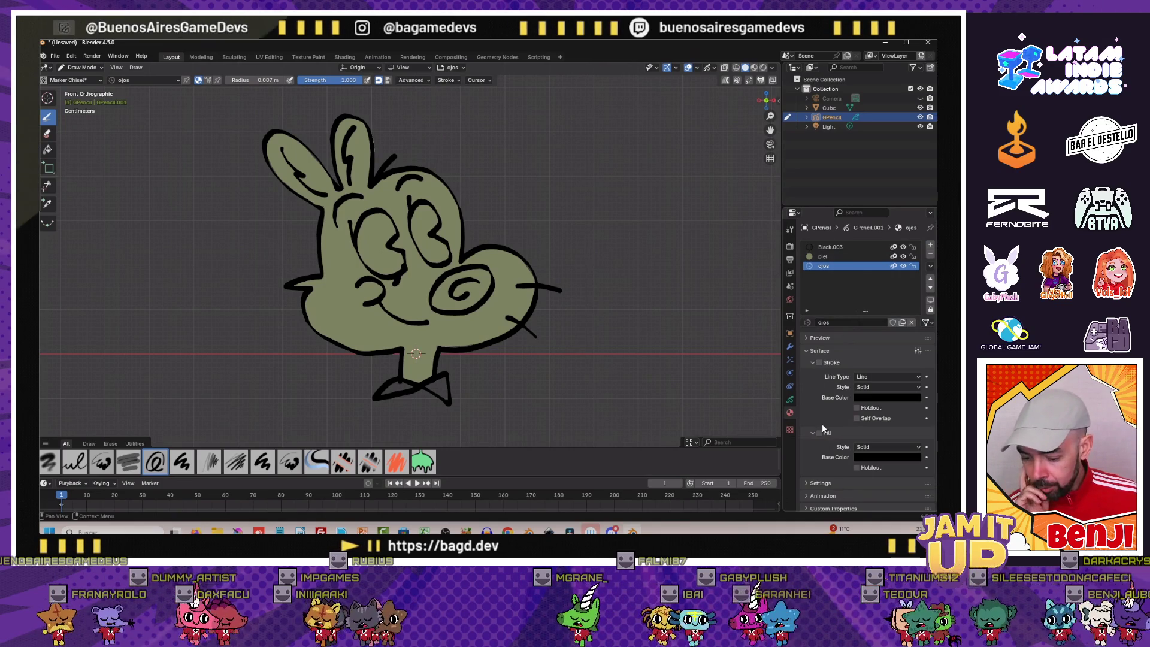
{"action": "left_click", "coordinate": [813, 432]}
{"action": "left_click", "coordinate": [864, 453]}
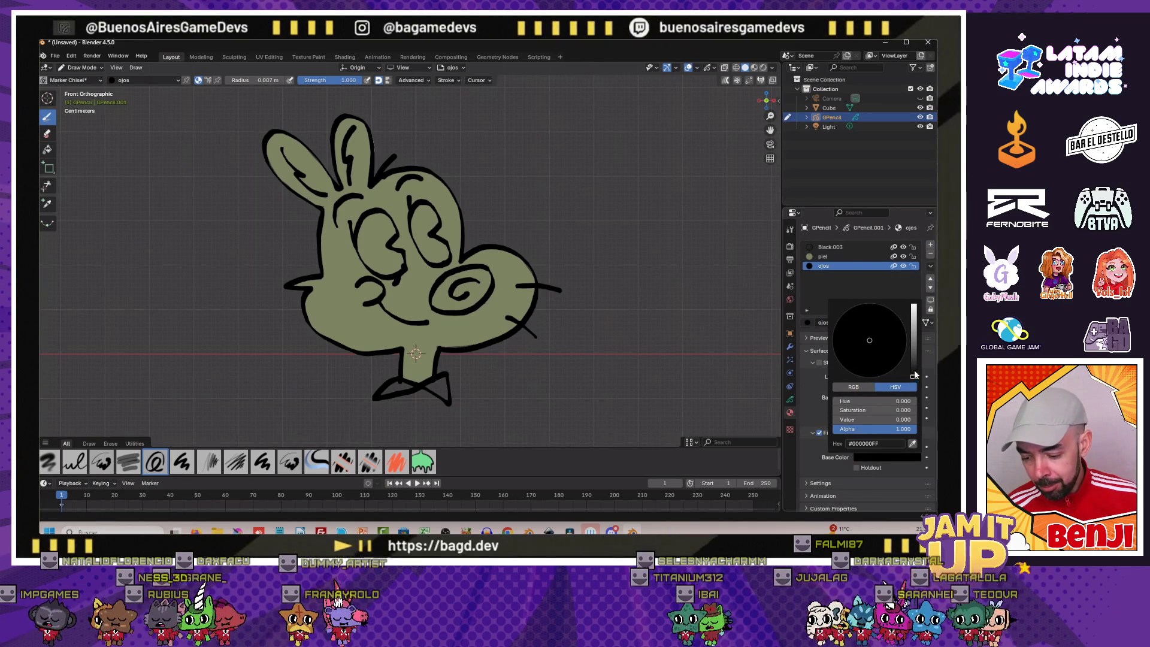
Adjust the ojos fill colour to a near-black shade
{"action": "left_click_drag", "start_coordinate": [913, 374], "coordinate": [914, 370]}
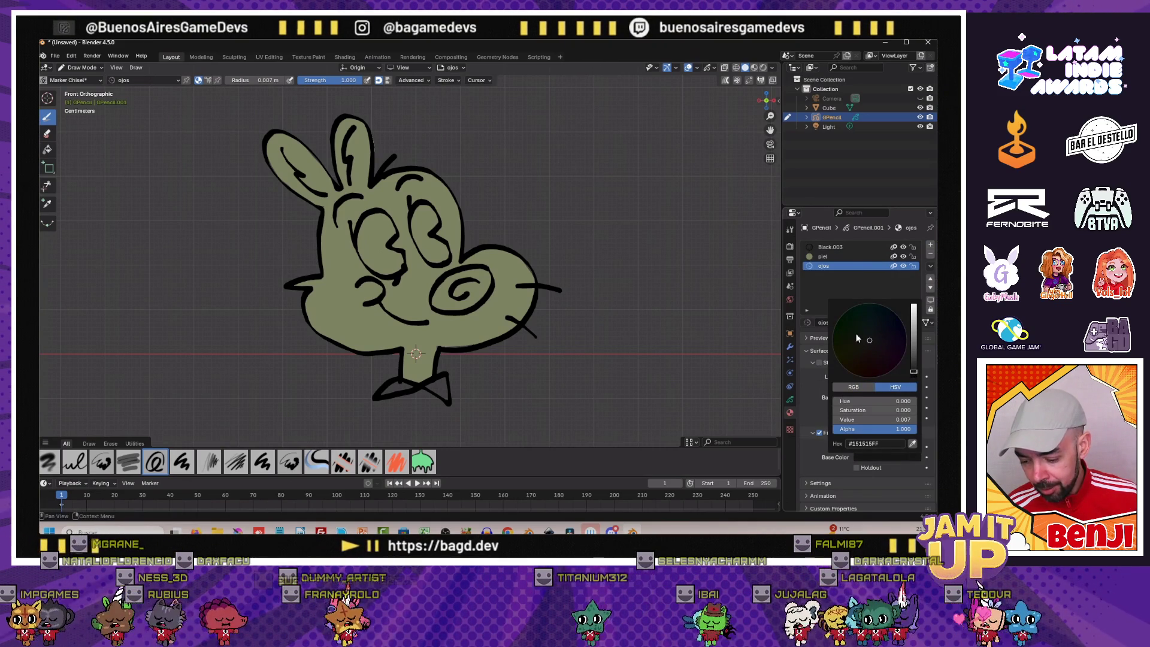
{"action": "left_click_drag", "start_coordinate": [857, 333], "coordinate": [870, 343]}
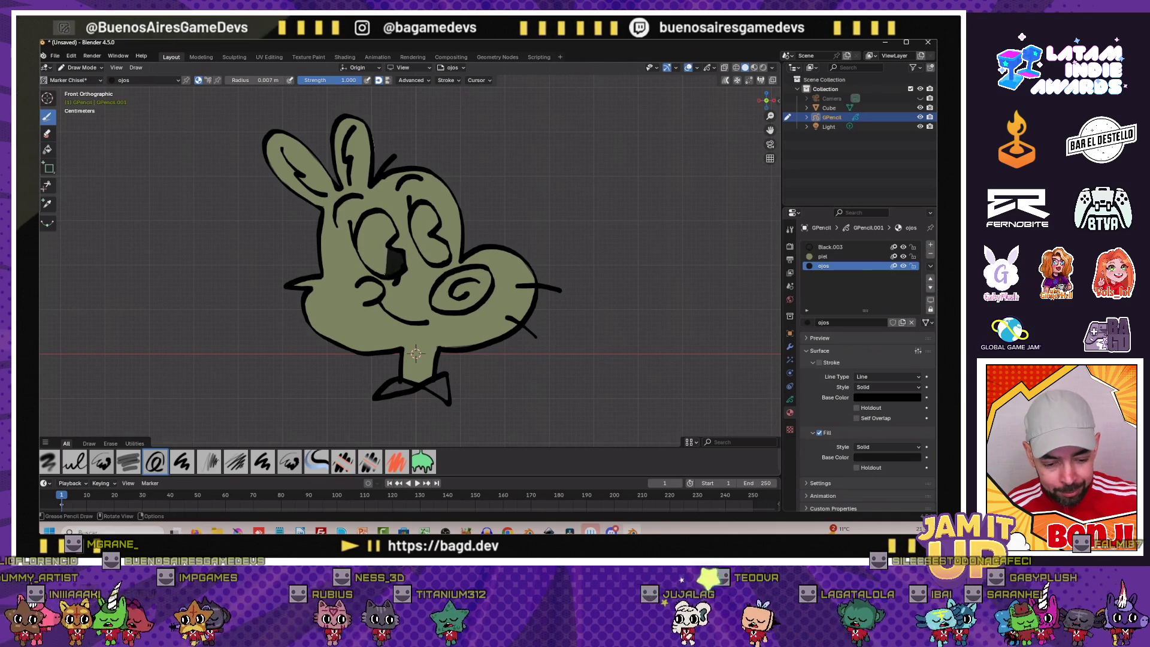
Paint dark pupil fills inside the left and right eyes
{"action": "left_click_drag", "start_coordinate": [373, 256], "coordinate": [396, 268]}
{"action": "mouse_move", "coordinate": [364, 225]}
{"action": "left_mouse_down"}
{"action": "mouse_move", "coordinate": [370, 252]}
{"action": "mouse_move", "coordinate": [387, 245]}
{"action": "left_mouse_up"}
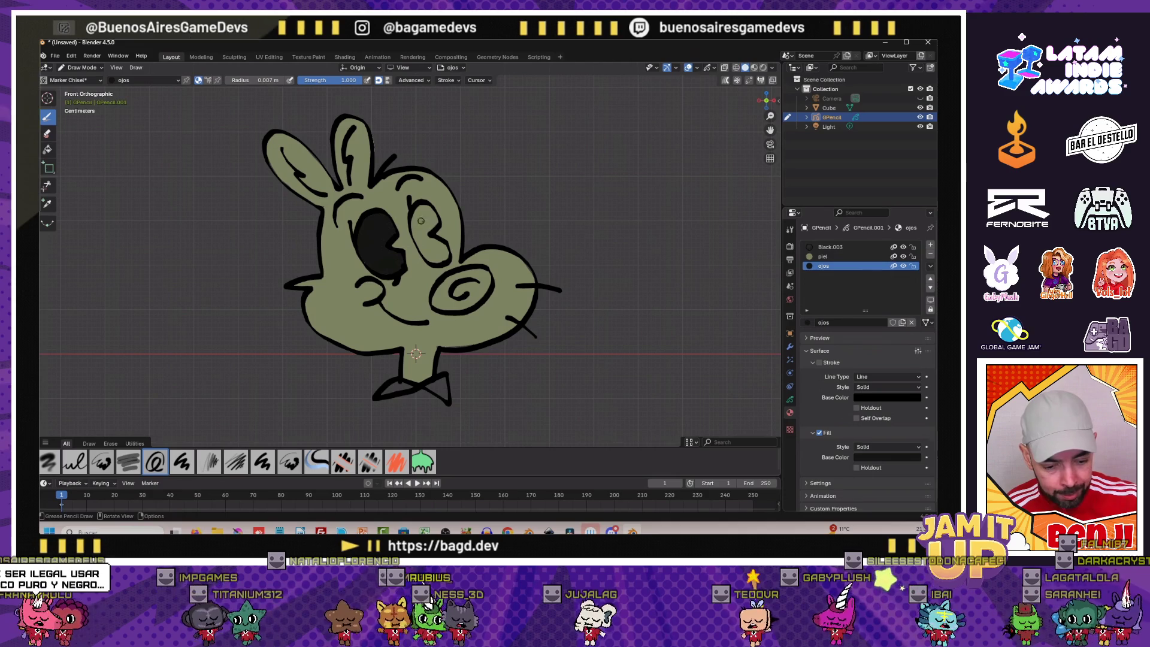
{"action": "left_click_drag", "start_coordinate": [418, 211], "coordinate": [426, 235]}
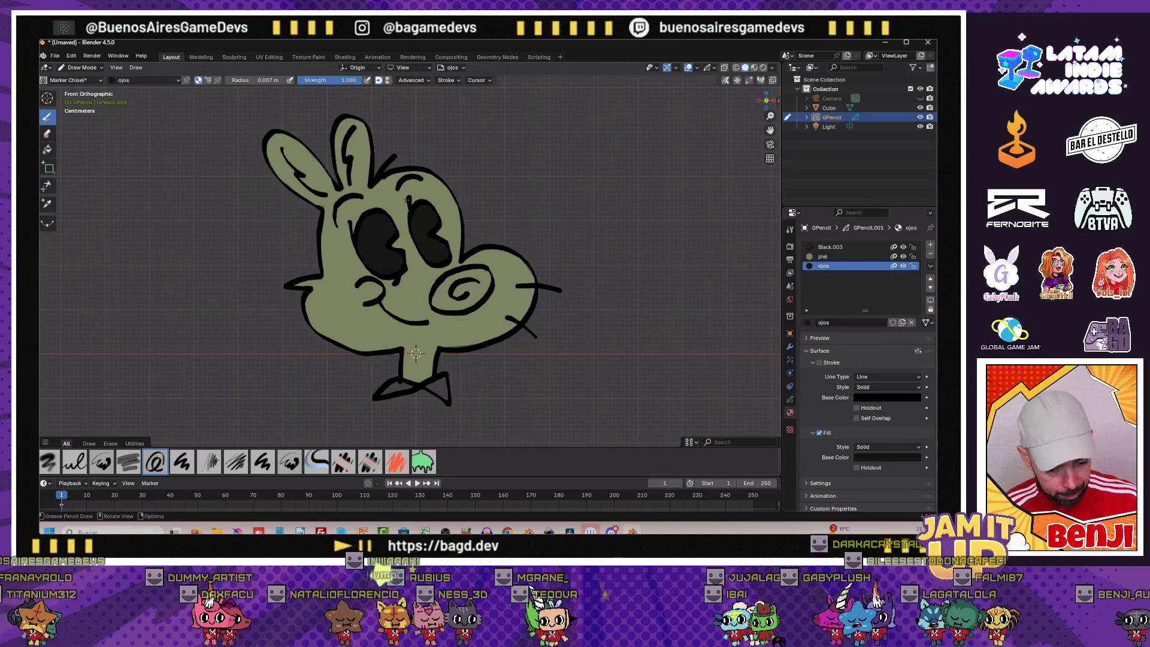
Add a new layer and rename it nariz
{"action": "left_click", "coordinate": [789, 398]}
{"action": "left_click", "coordinate": [926, 273]}
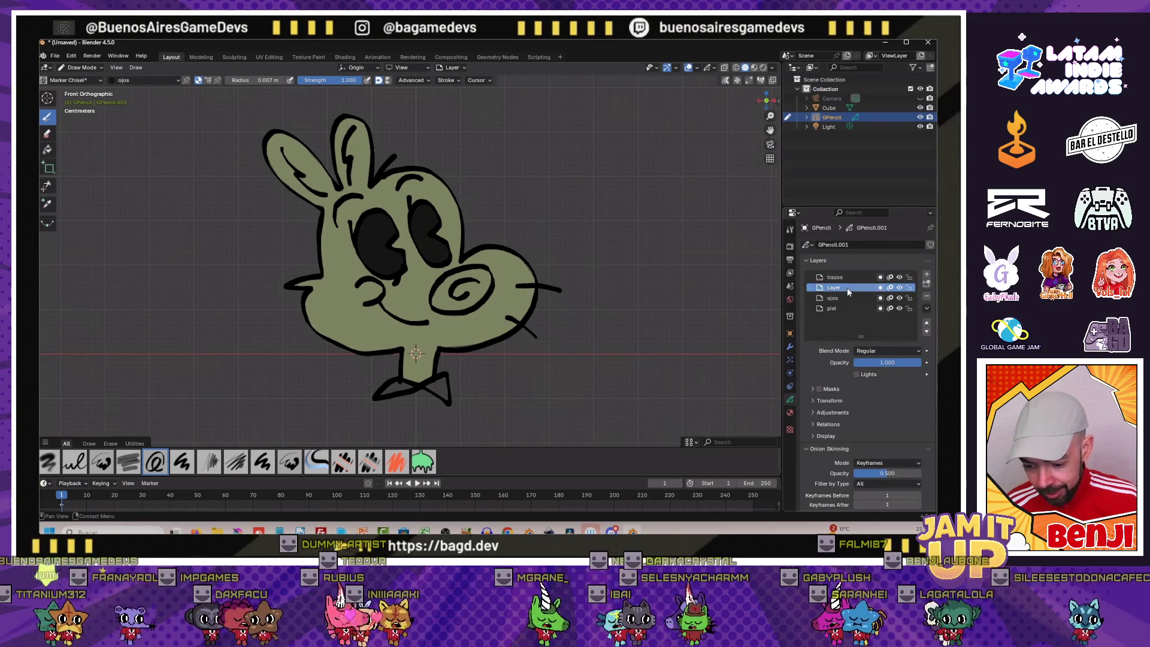
{"action": "double_click", "coordinate": [842, 286]}
{"action": "type", "text": "d"}
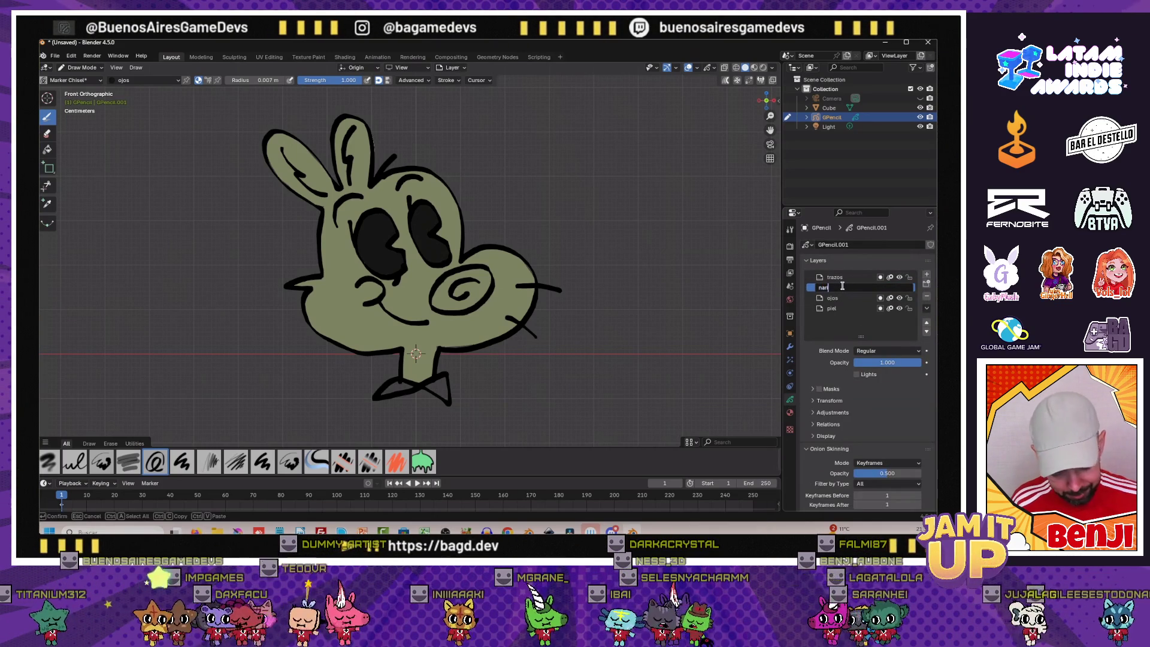
Add a material slot and create a new material named nariz
{"action": "left_click", "coordinate": [790, 412]}
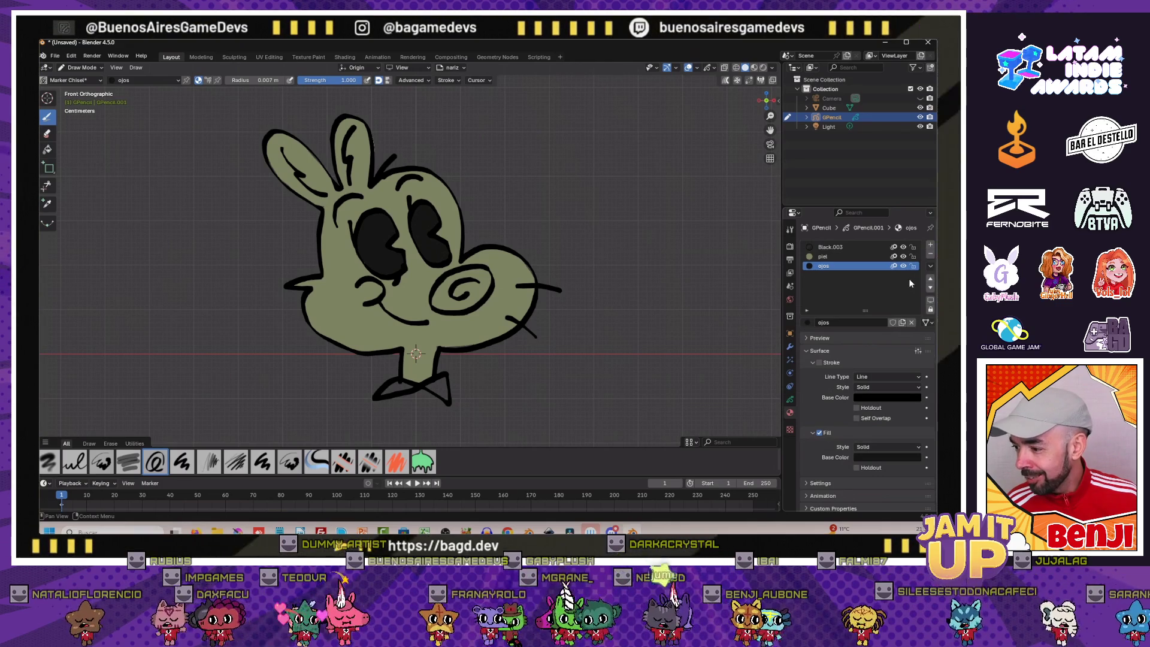
{"action": "left_click", "coordinate": [930, 245]}
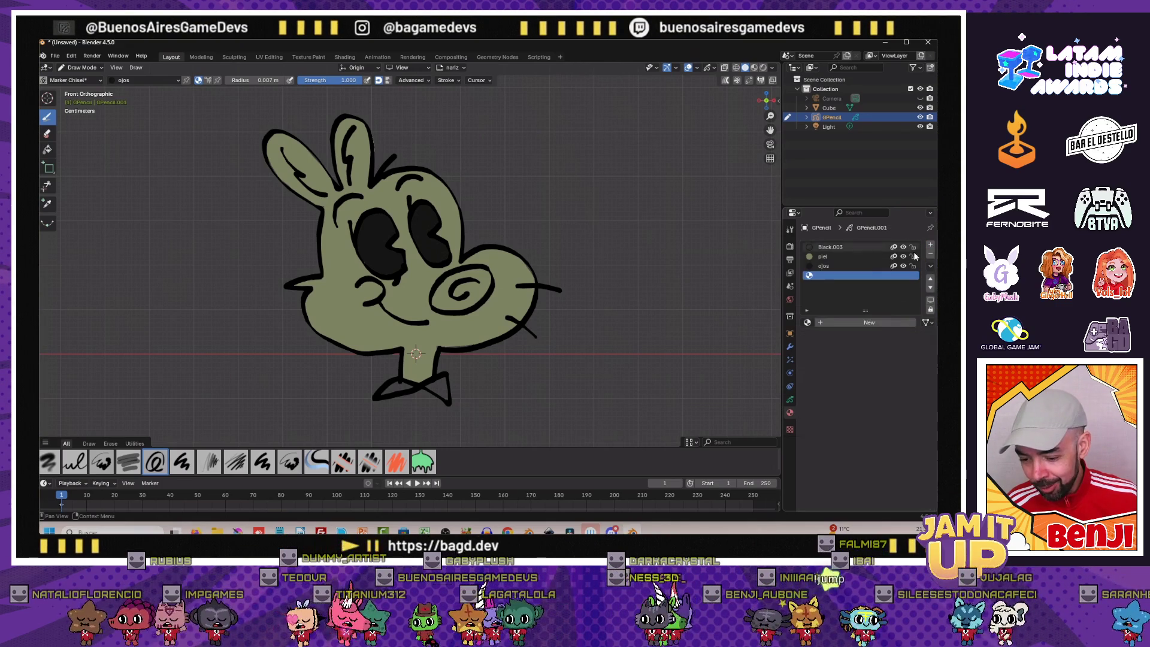
{"action": "left_click", "coordinate": [829, 322]}
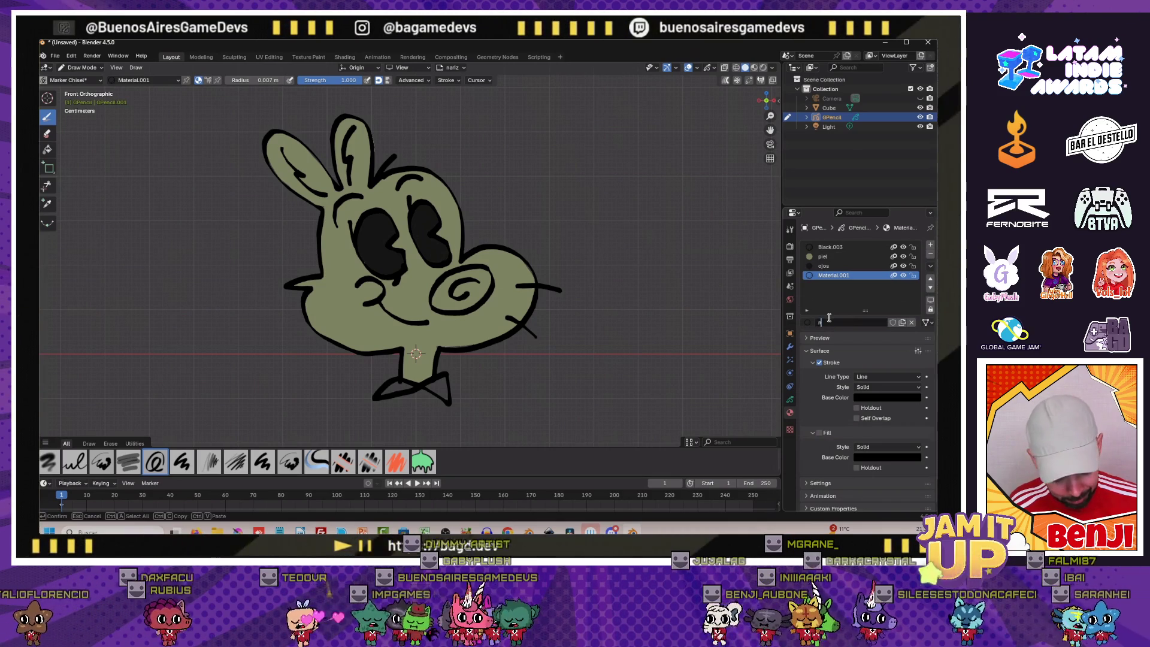
{"action": "type", "text": "nariz"}
{"action": "key", "text": "Return"}
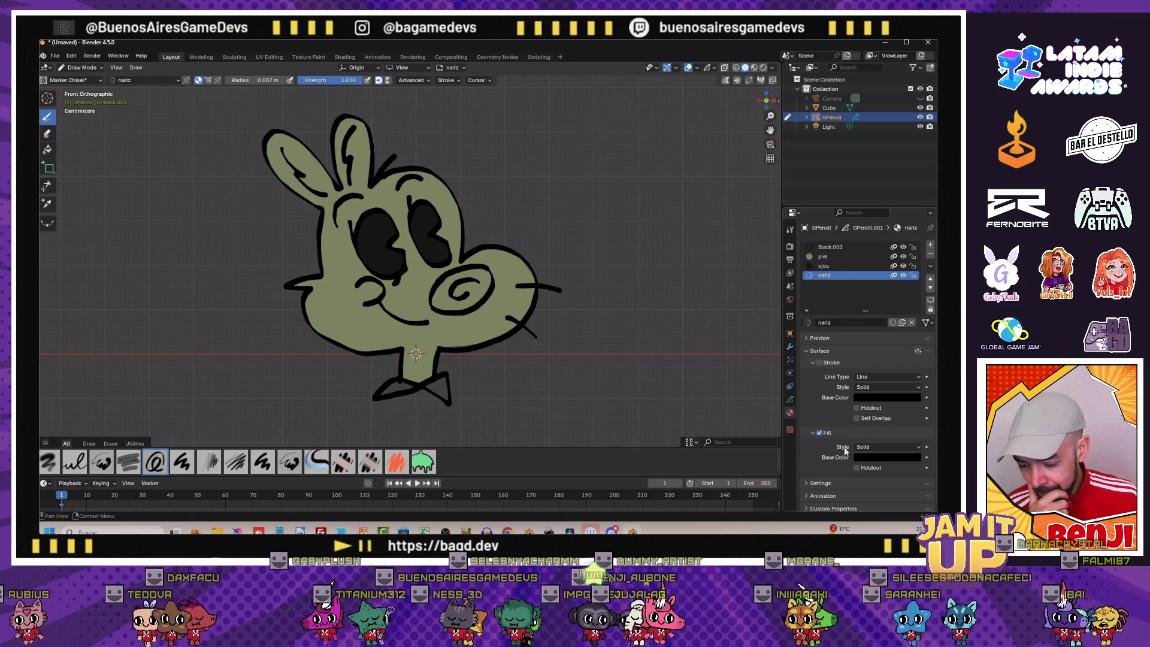
Set the nariz fill colour to a brighter dusky pink
{"action": "left_click", "coordinate": [886, 456]}
{"action": "left_click_drag", "start_coordinate": [914, 375], "coordinate": [913, 363]}
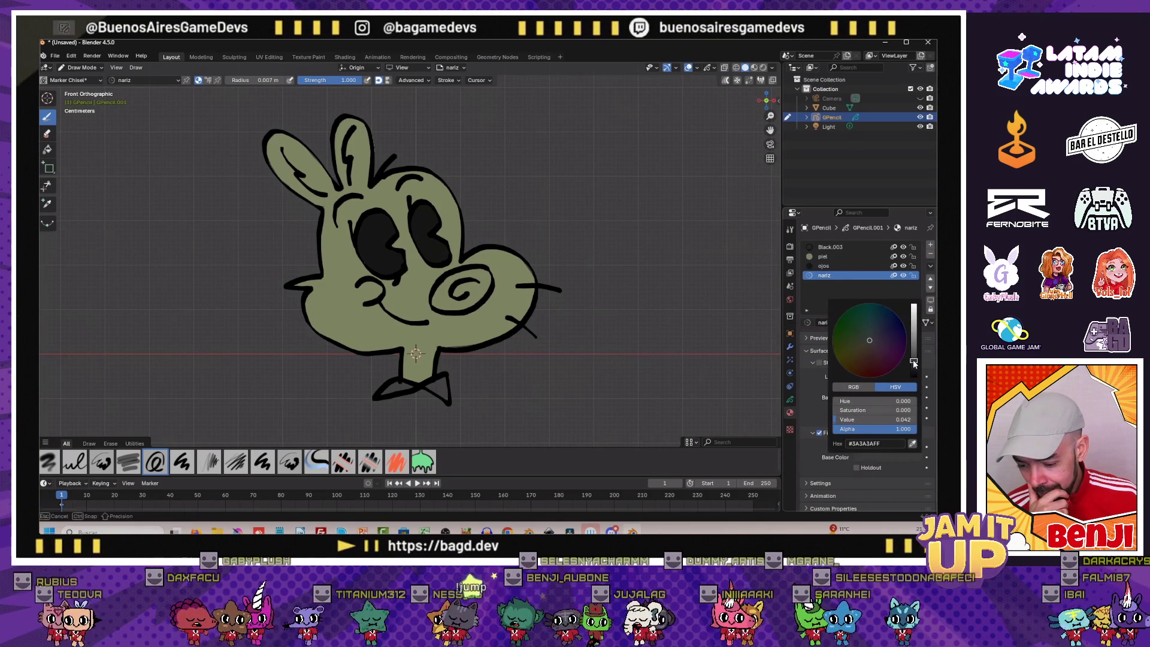
{"action": "left_click", "coordinate": [876, 349]}
{"action": "left_click", "coordinate": [872, 349]}
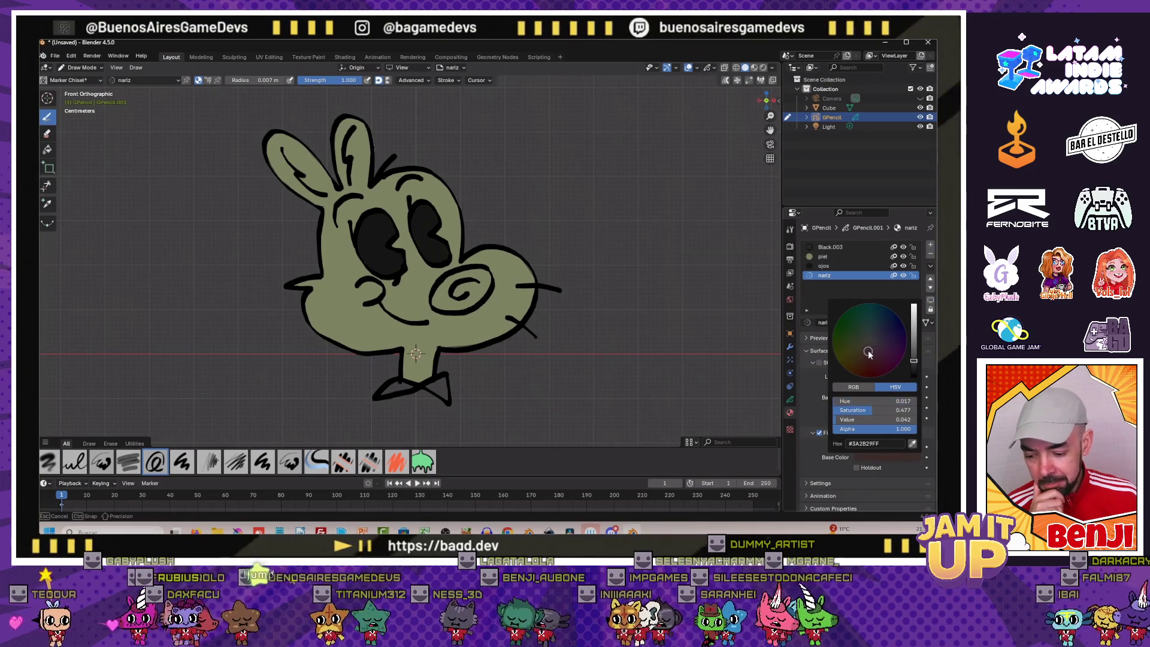
{"action": "left_click_drag", "start_coordinate": [913, 363], "coordinate": [913, 351]}
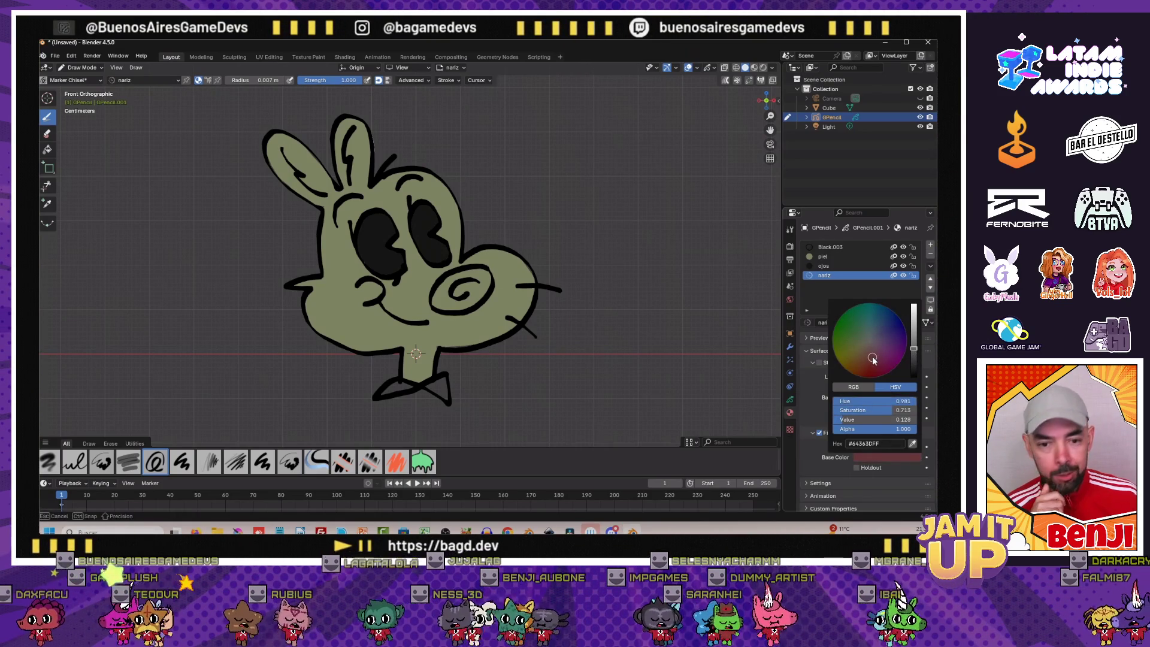
{"action": "scroll", "coordinate": [331, 200], "scroll_direction": "up", "scroll_amount": 1}
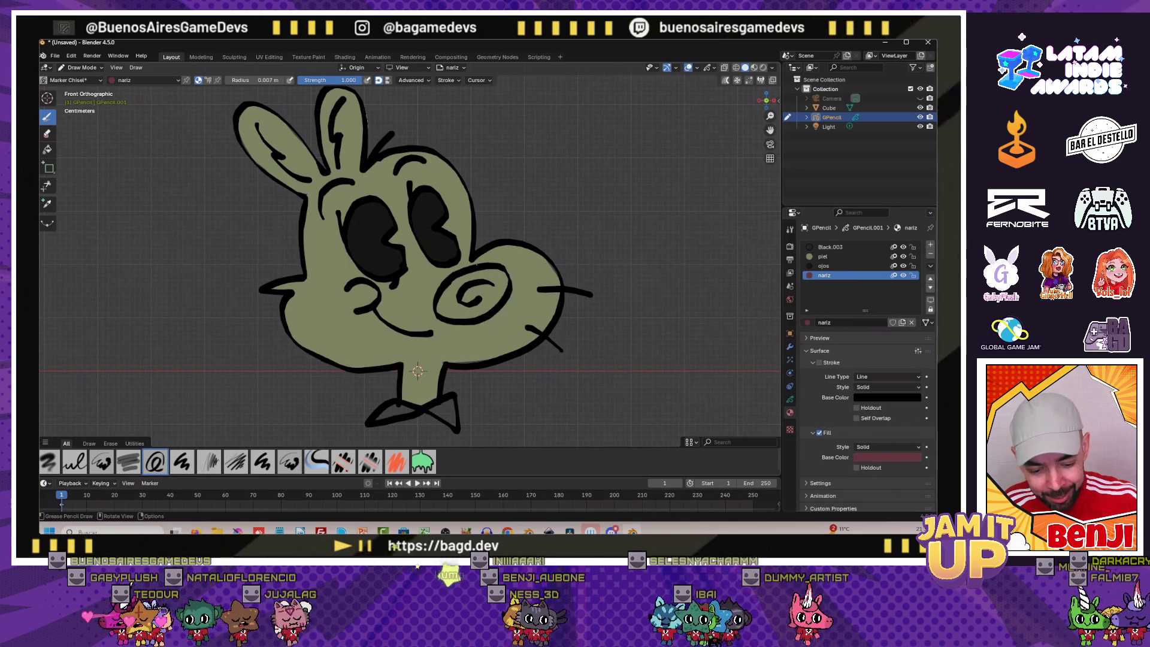
Fill the snout spiral with the pink nariz material
{"action": "left_click_drag", "start_coordinate": [463, 296], "coordinate": [494, 283]}
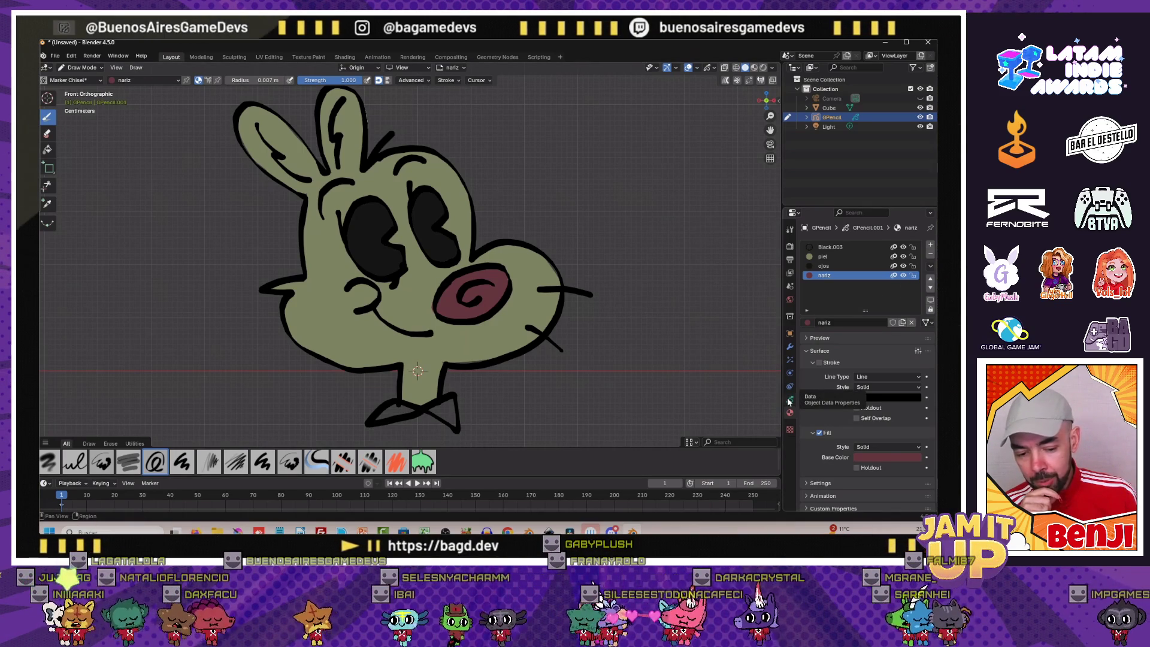
{"action": "left_click", "coordinate": [54, 56]}
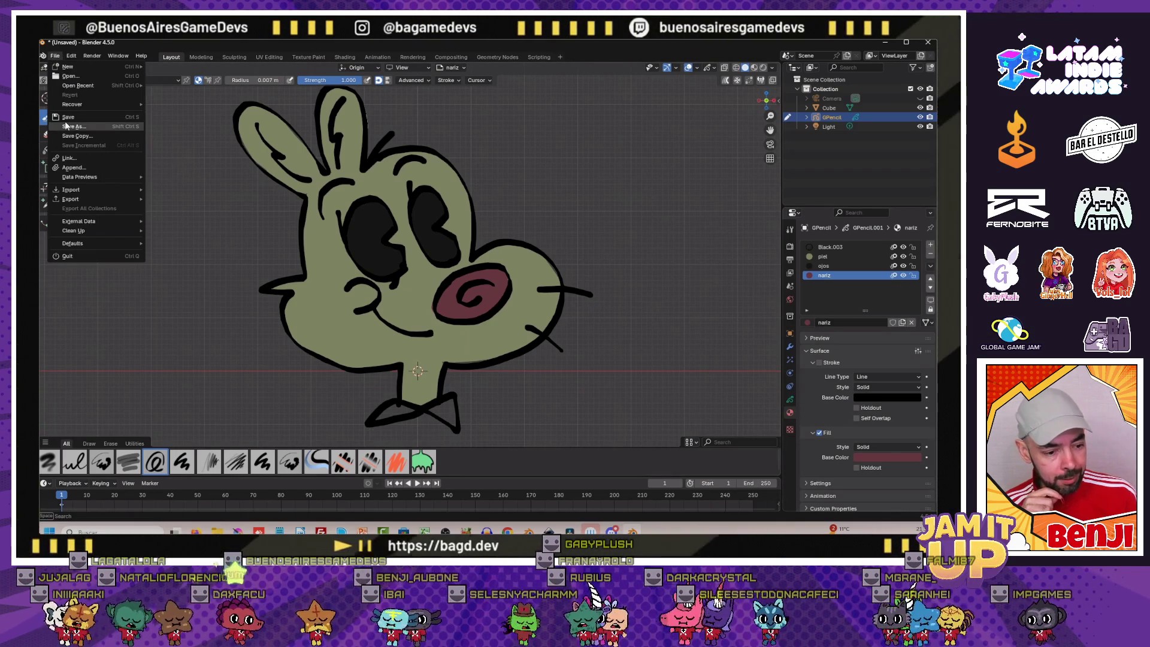
Save the drawing as Pepito el conejito in the Masterclass Crea Dibujos Animados folder
{"action": "left_click", "coordinate": [90, 136]}
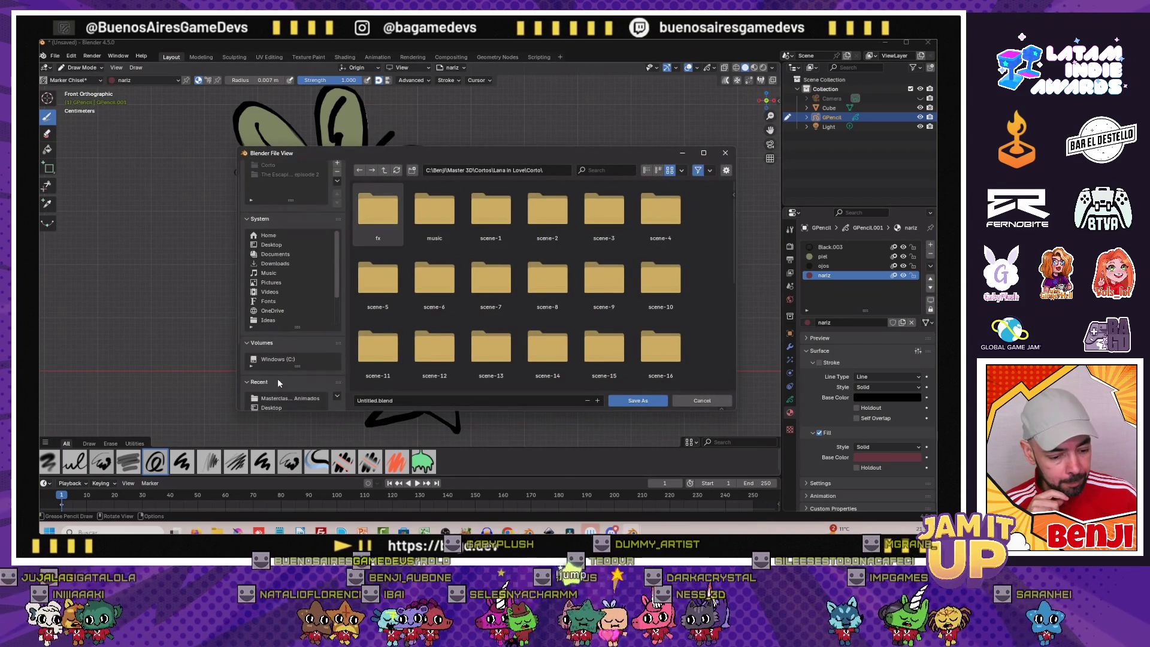
{"action": "scroll", "coordinate": [278, 378], "scroll_direction": "down", "scroll_amount": 3}
{"action": "left_click", "coordinate": [285, 379]}
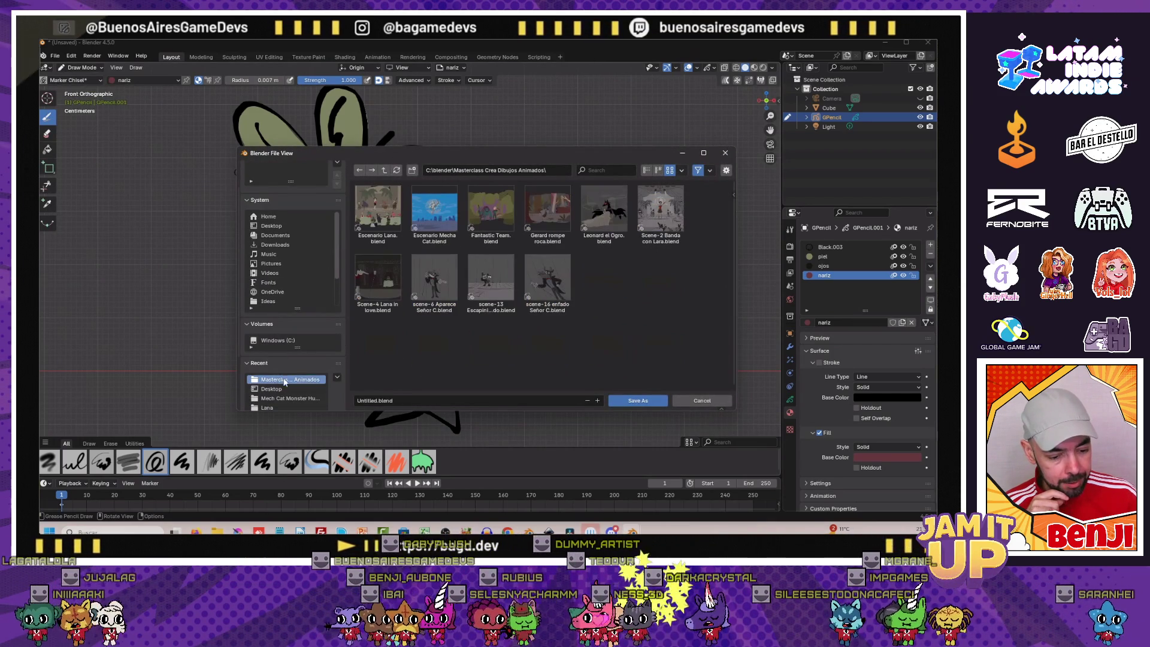
{"action": "double_click", "coordinate": [376, 400]}
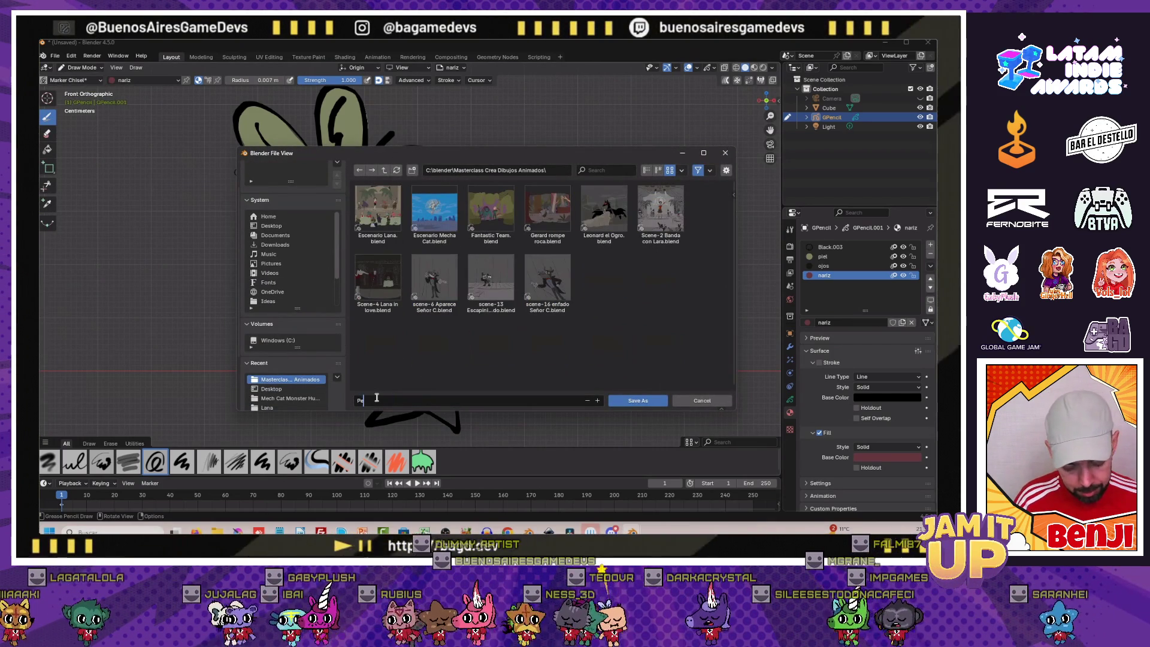
{"action": "type", "text": "Pepito d conej"}
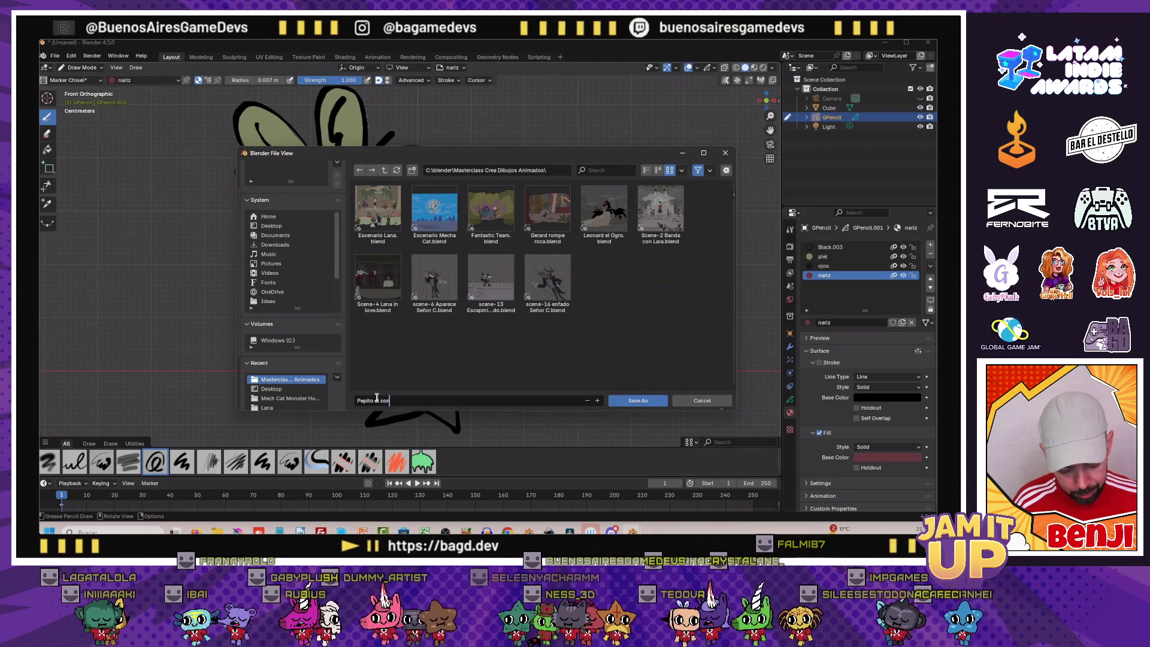
{"action": "type", "text": "ito.blend"}
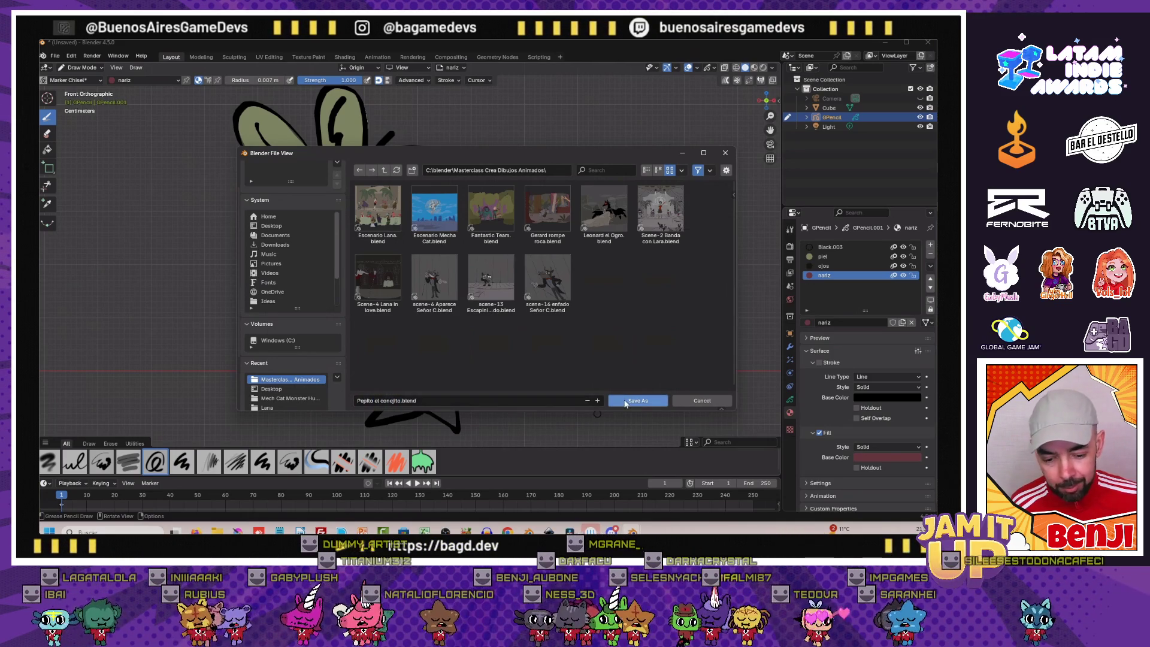
{"action": "left_click", "coordinate": [625, 402]}
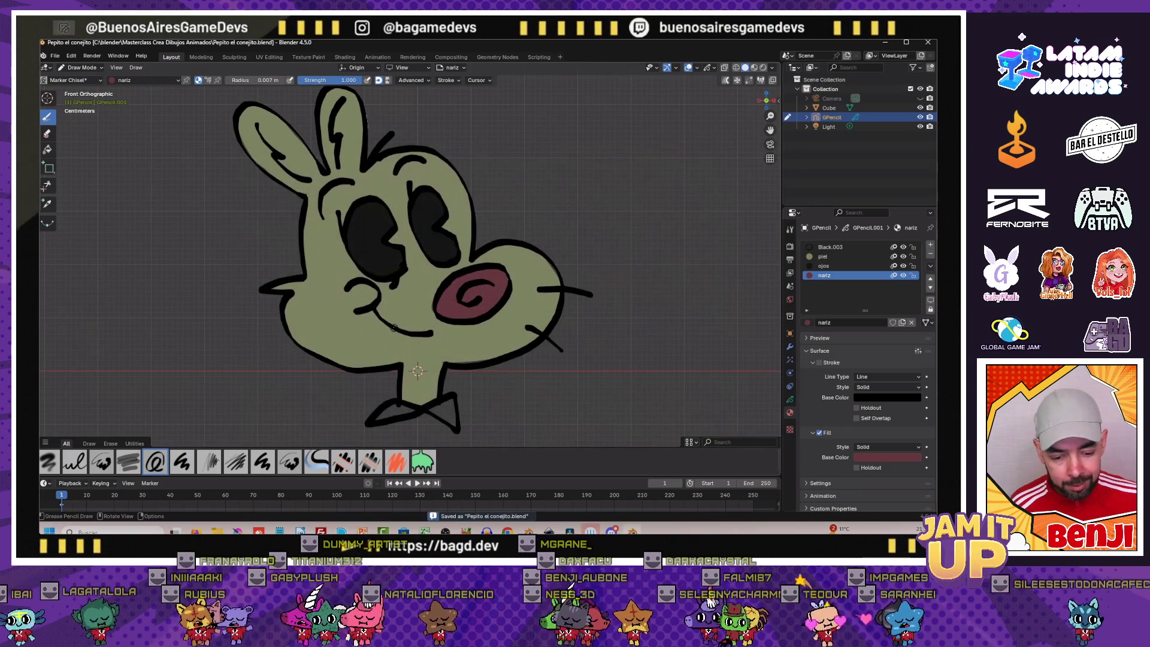
{"action": "left_click", "coordinate": [789, 401]}
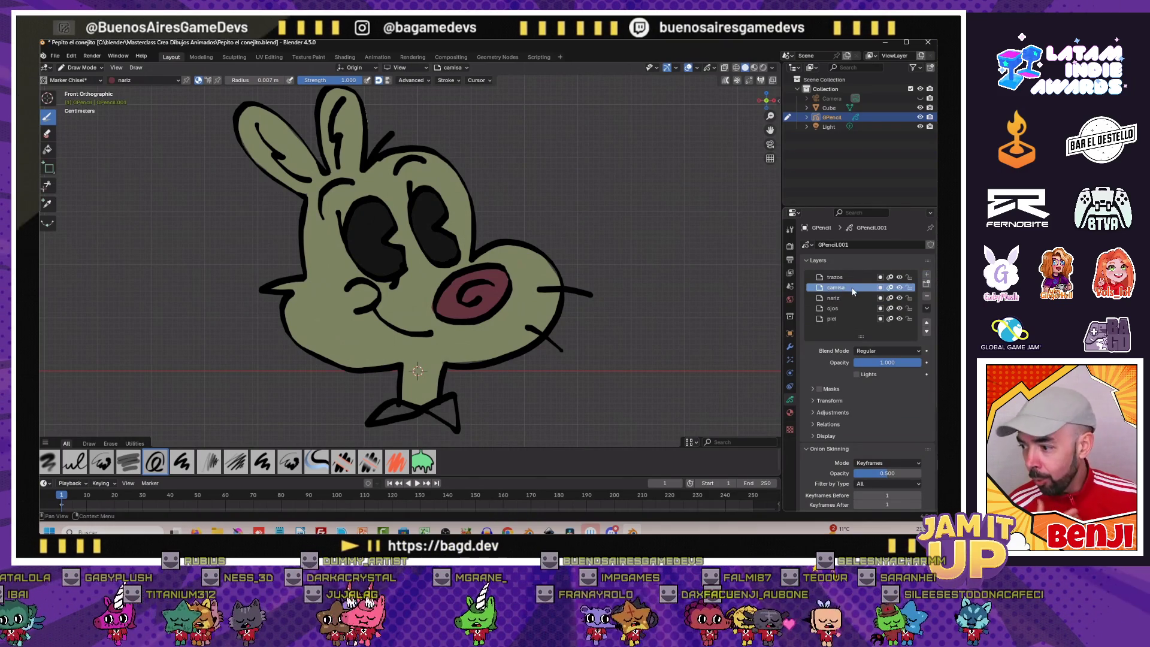
Create a new material cuello with Stroke off and Fill on
{"action": "left_click", "coordinate": [790, 412]}
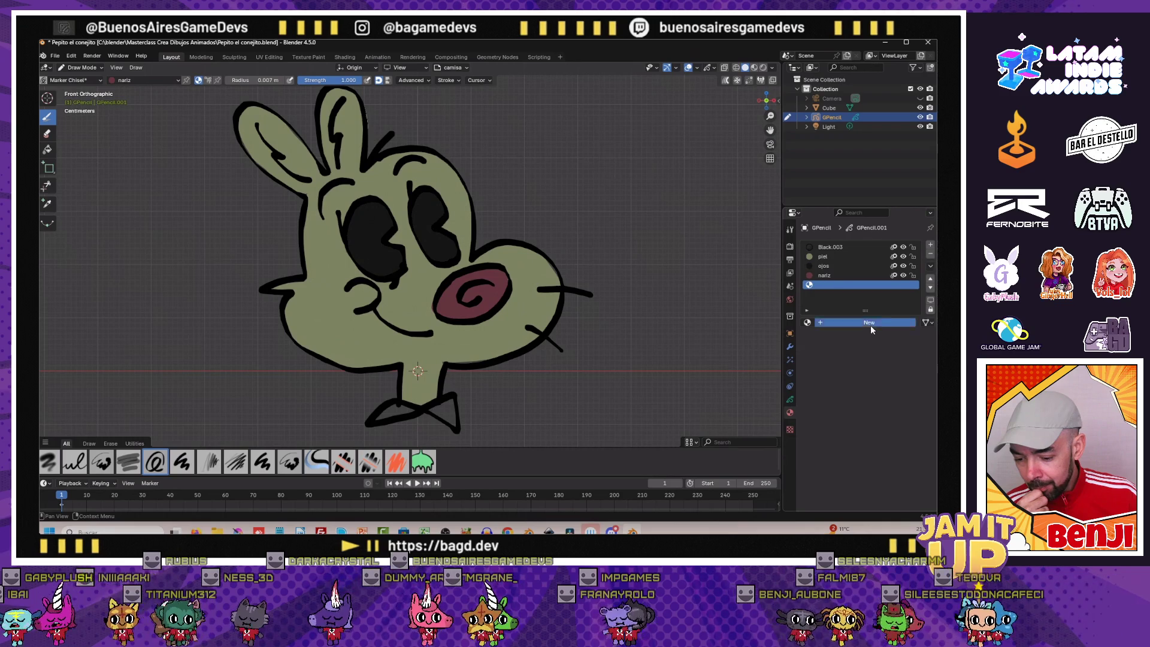
{"action": "left_click", "coordinate": [871, 323]}
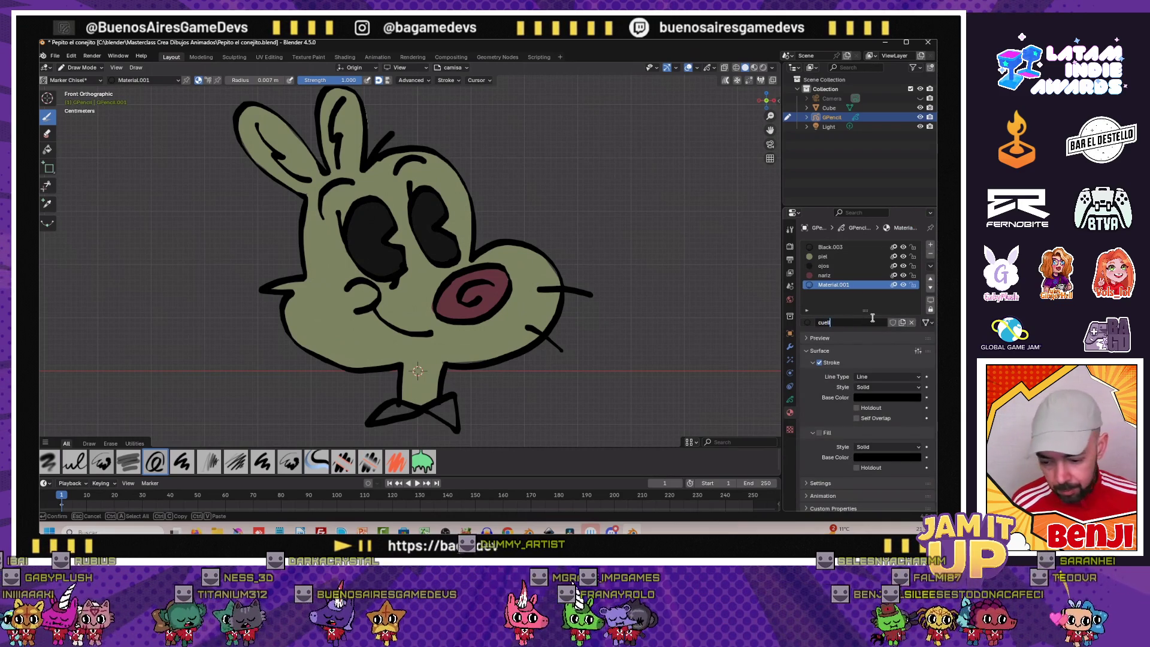
{"action": "left_click", "coordinate": [819, 361]}
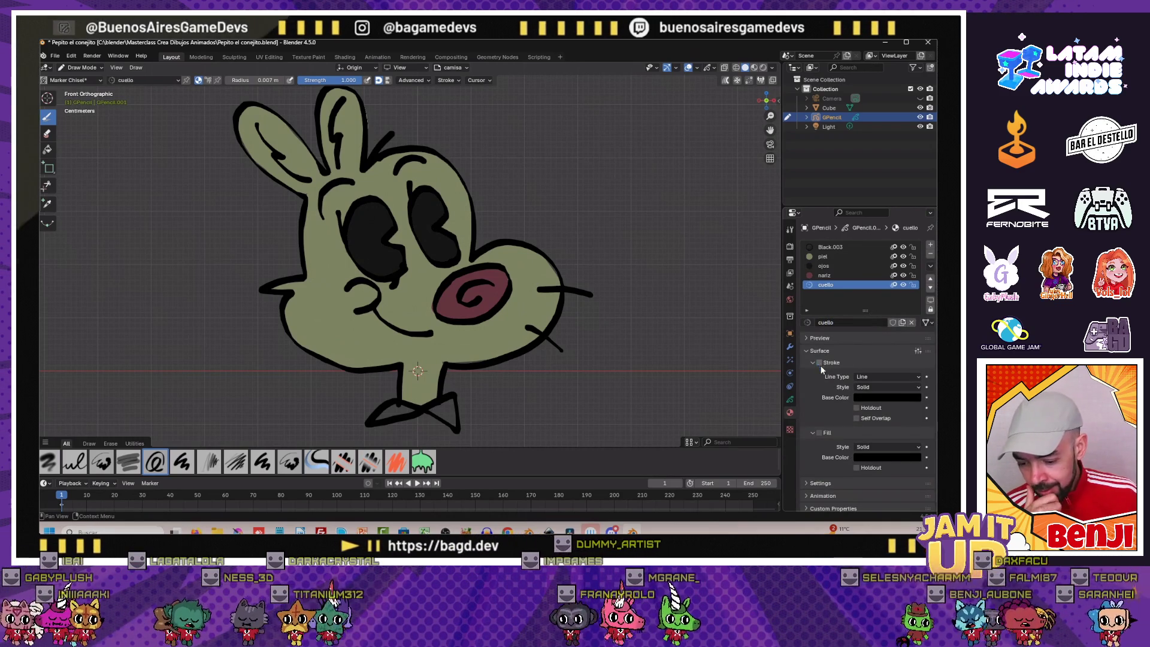
{"action": "left_click", "coordinate": [819, 432]}
{"action": "left_click", "coordinate": [873, 458]}
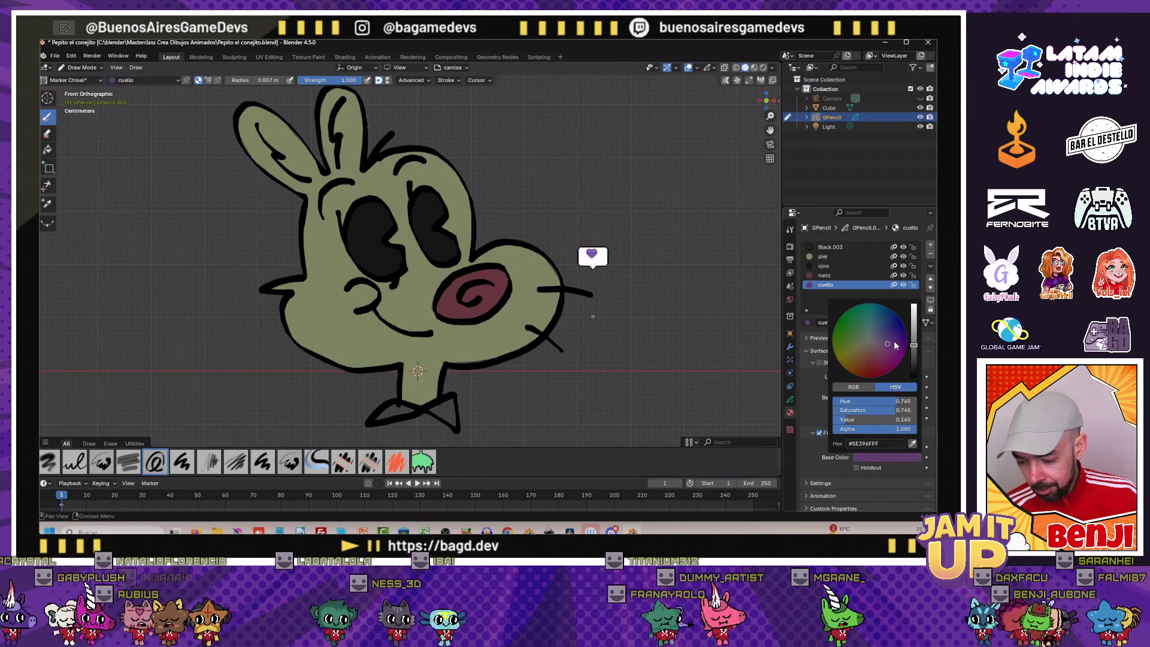
Tint the cuello fill purple and fill the bow-tie triangles under the neck
{"action": "left_click_drag", "start_coordinate": [915, 347], "coordinate": [915, 337]}
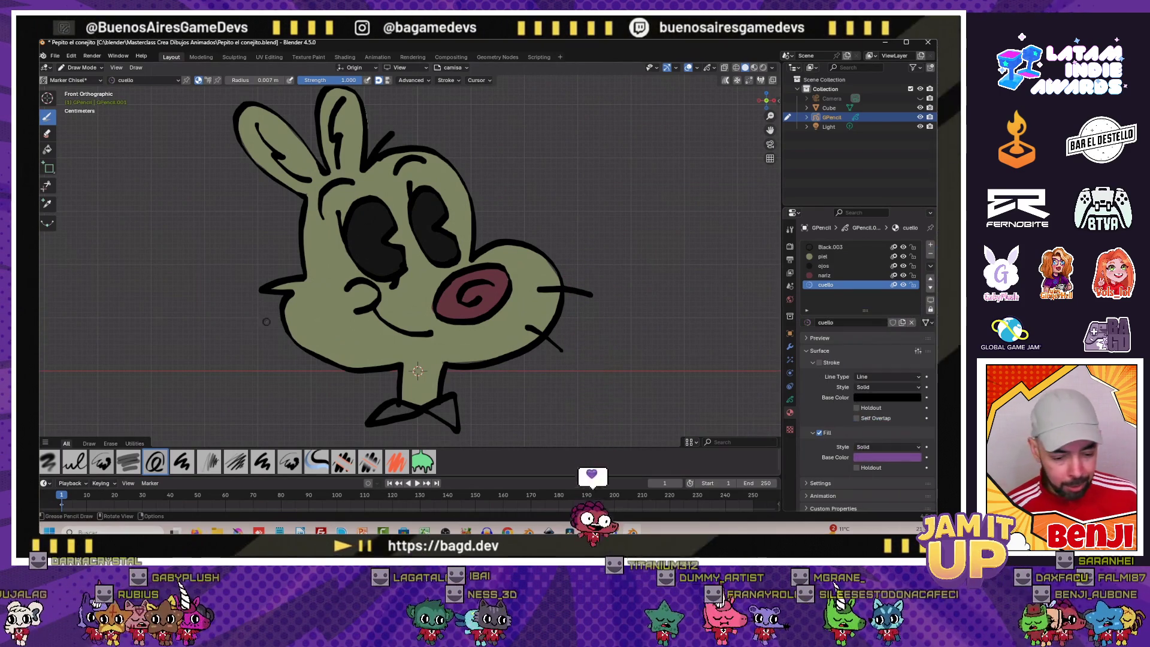
{"action": "scroll", "coordinate": [418, 270], "scroll_direction": "down", "scroll_amount": 2}
{"action": "middle_click_drag", "start_coordinate": [418, 315], "coordinate": [377, 252], "text": "shift"}
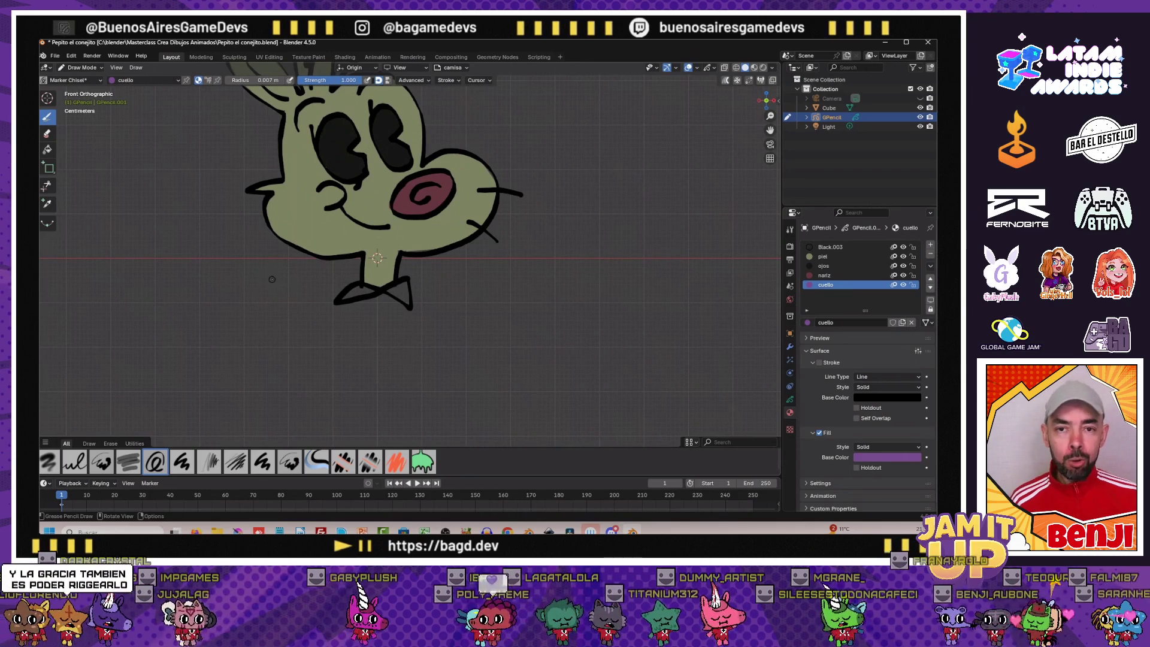
{"action": "scroll", "coordinate": [260, 272], "scroll_direction": "up", "scroll_amount": 2}
{"action": "scroll", "coordinate": [265, 276], "scroll_direction": "up", "scroll_amount": 2}
{"action": "scroll", "coordinate": [274, 280], "scroll_direction": "up", "scroll_amount": 1}
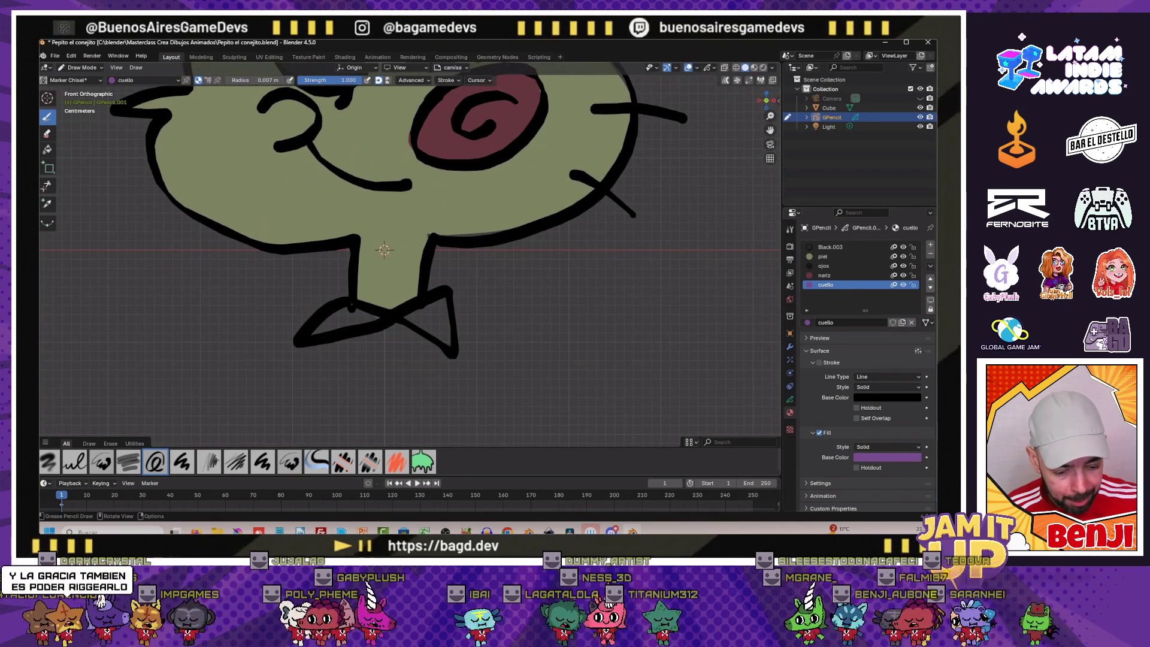
{"action": "left_click", "coordinate": [341, 324]}
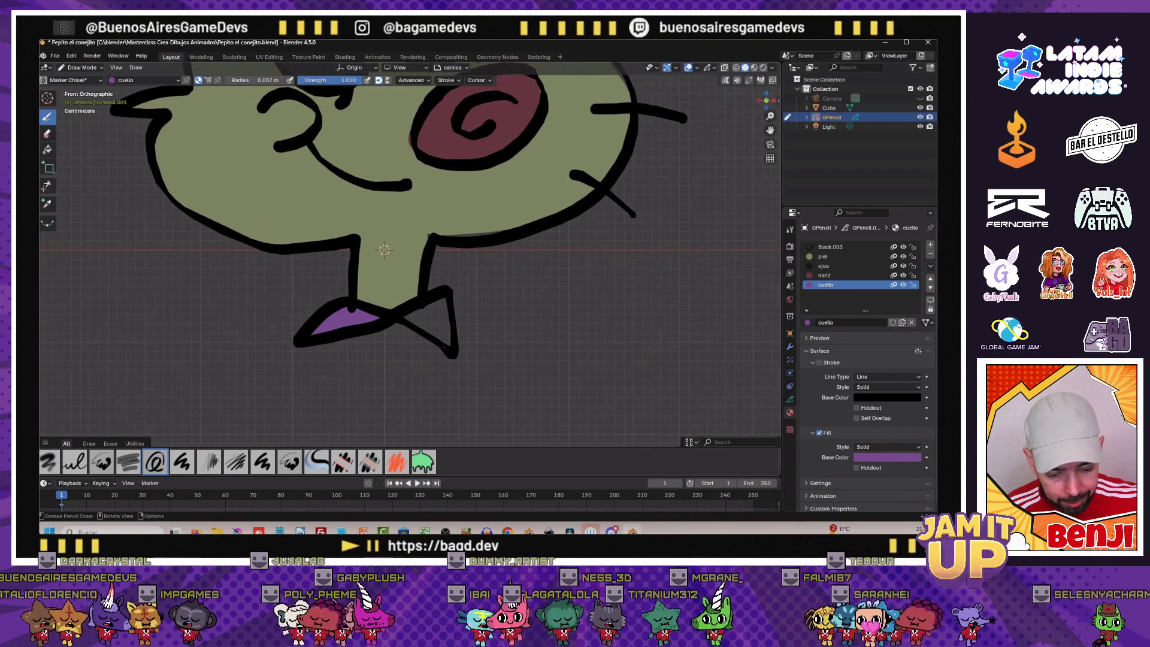
{"action": "scroll", "coordinate": [452, 303], "scroll_direction": "down", "scroll_amount": 2}
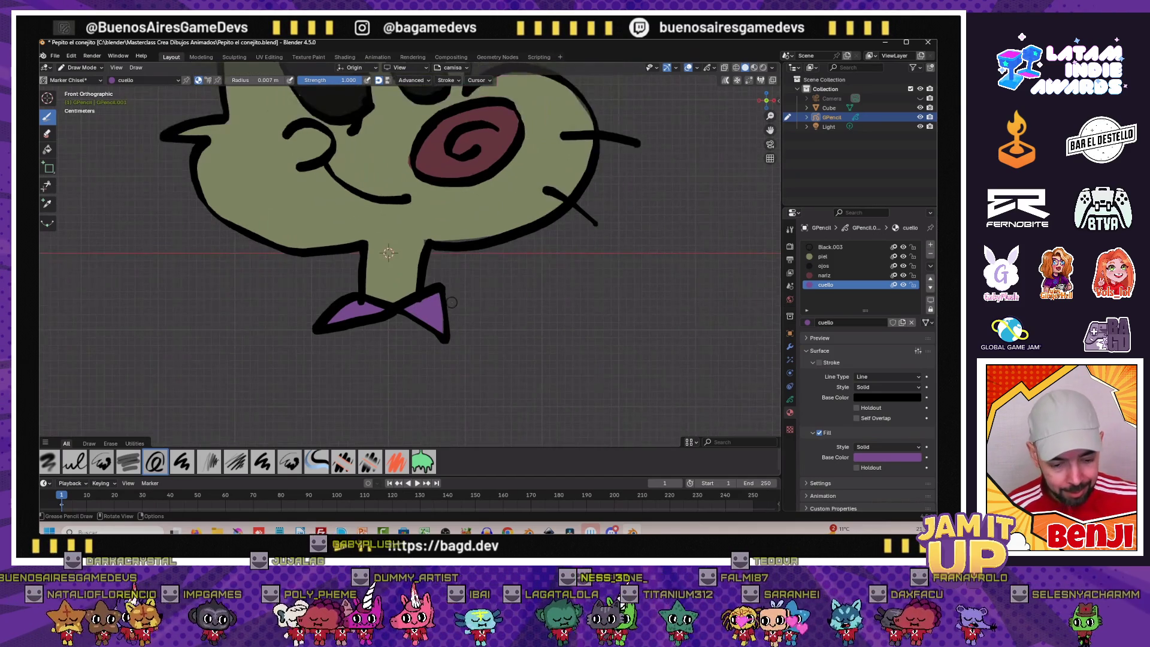
{"action": "scroll", "coordinate": [452, 302], "scroll_direction": "down", "scroll_amount": 3}
{"action": "scroll", "coordinate": [452, 302], "scroll_direction": "up", "scroll_amount": 2}
{"action": "scroll", "coordinate": [452, 303], "scroll_direction": "up", "scroll_amount": 1}
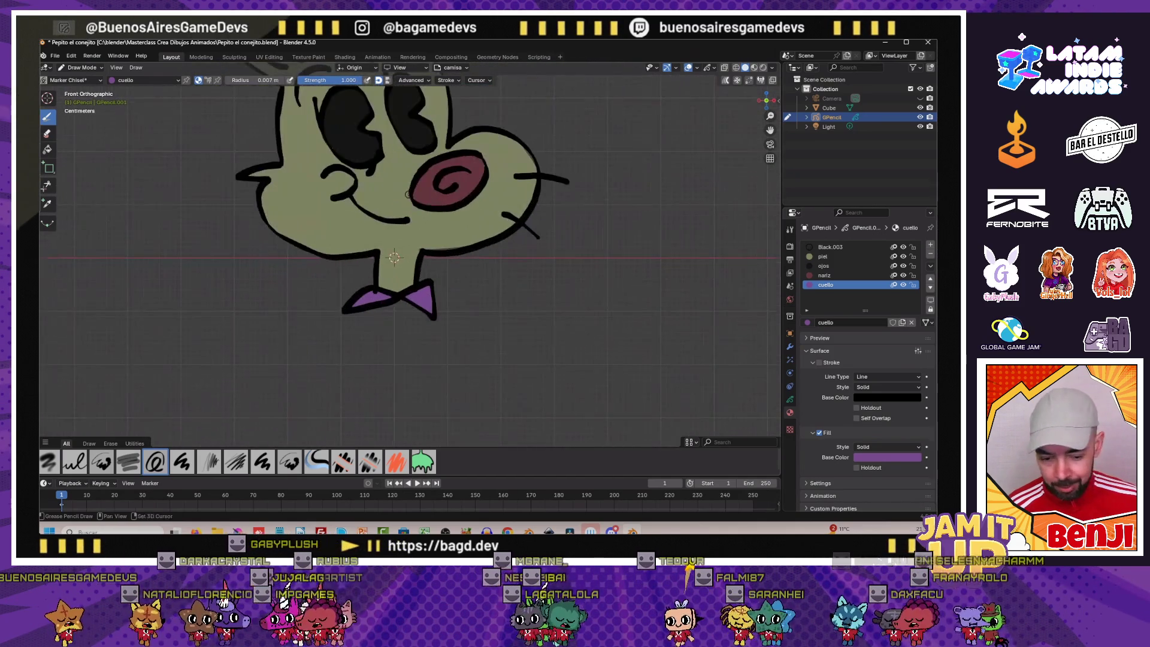
{"action": "middle_click_drag", "start_coordinate": [449, 224], "coordinate": [377, 297], "text": "shift"}
{"action": "left_click", "coordinate": [789, 333]}
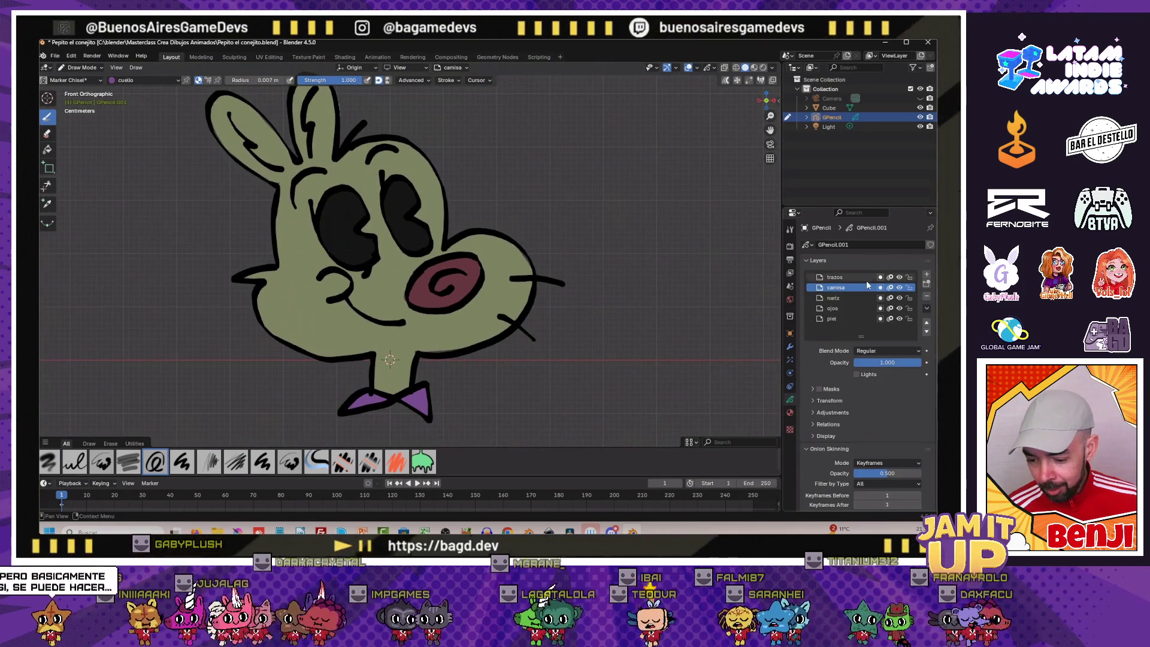
Rename the new layer brillo and add a new material for it
{"action": "double_click", "coordinate": [839, 288]}
{"action": "type", "text": "brillo"}
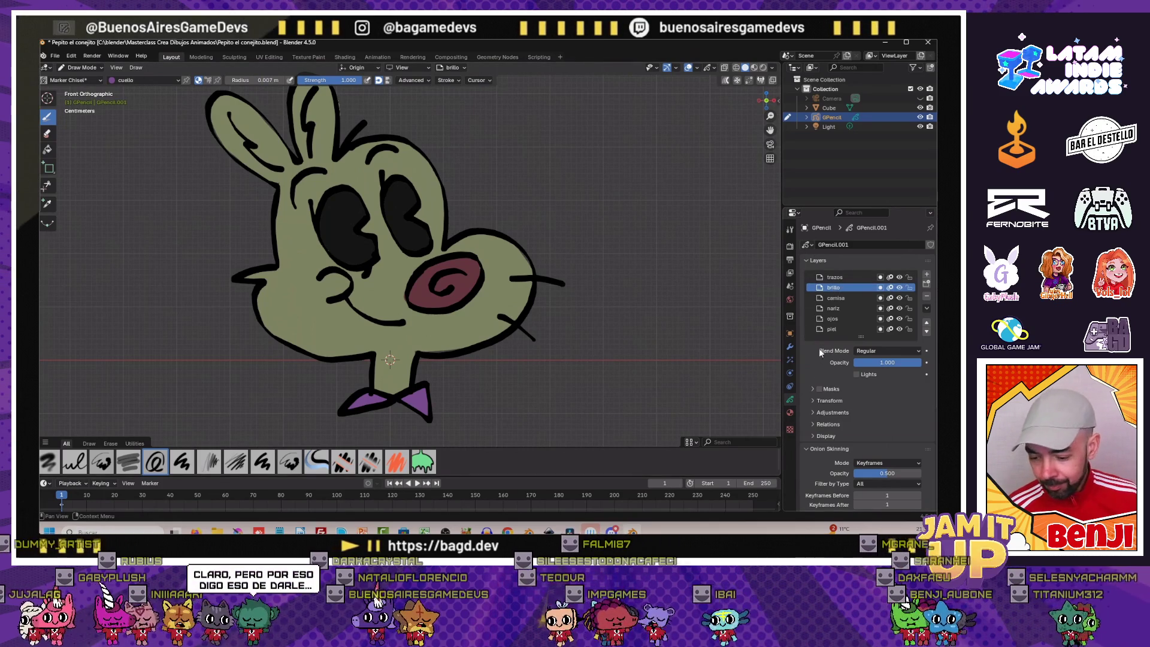
{"action": "left_click", "coordinate": [789, 412]}
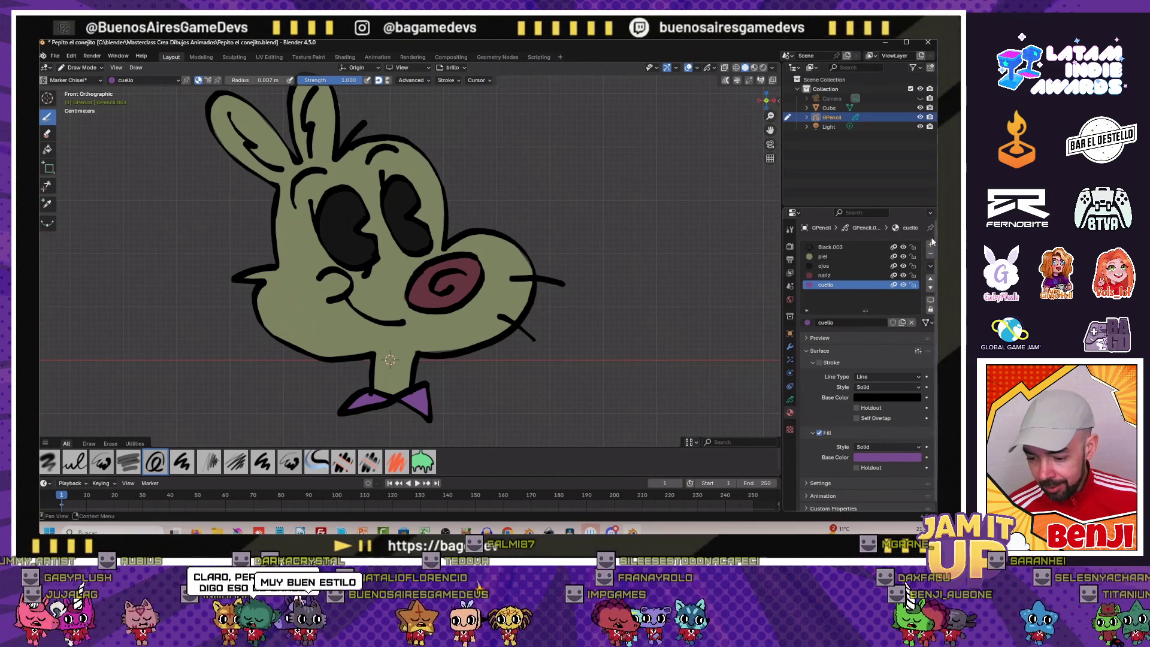
{"action": "left_click", "coordinate": [901, 322]}
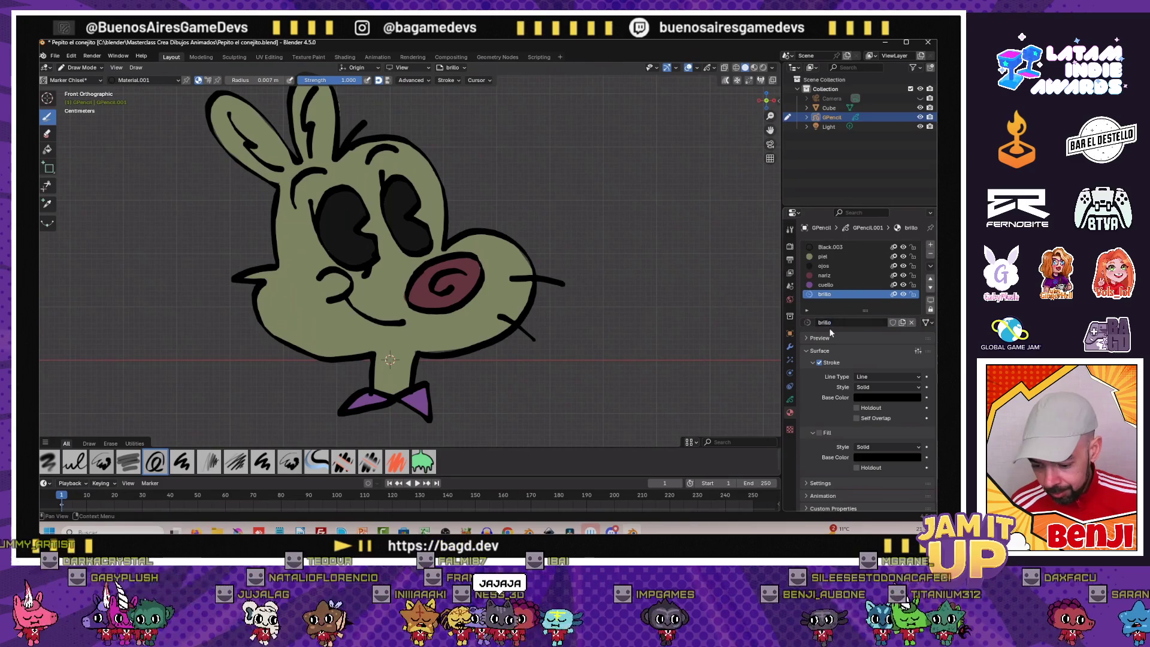
Hide the camisa layer in the layer list
{"action": "left_click", "coordinate": [790, 400]}
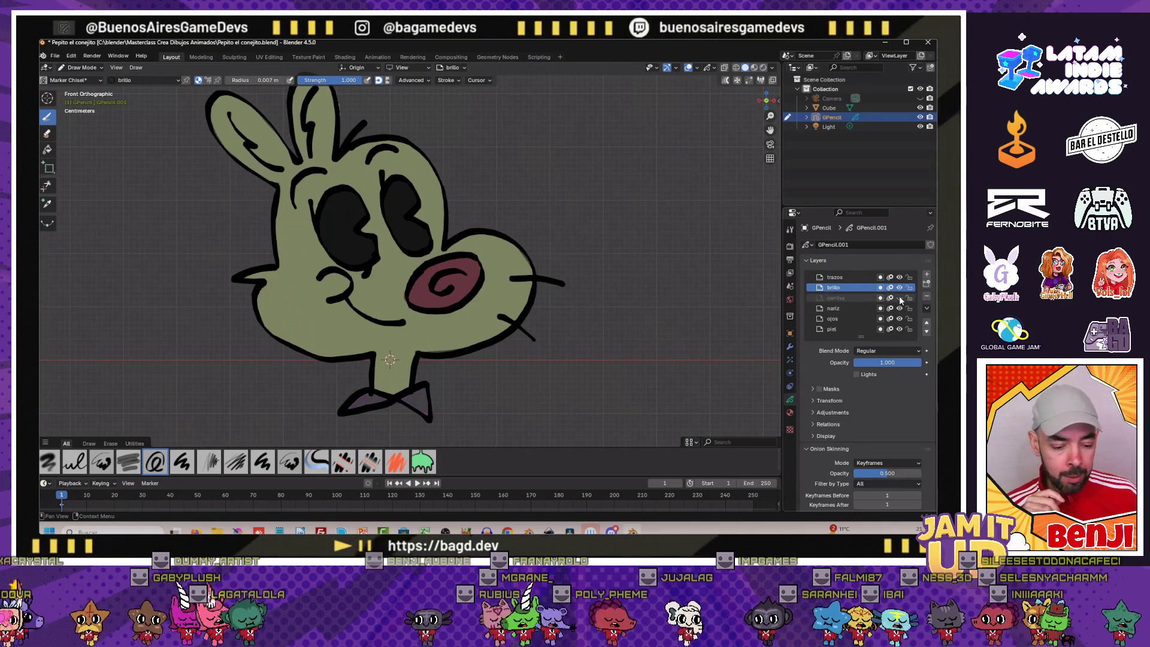
{"action": "left_click", "coordinate": [900, 298]}
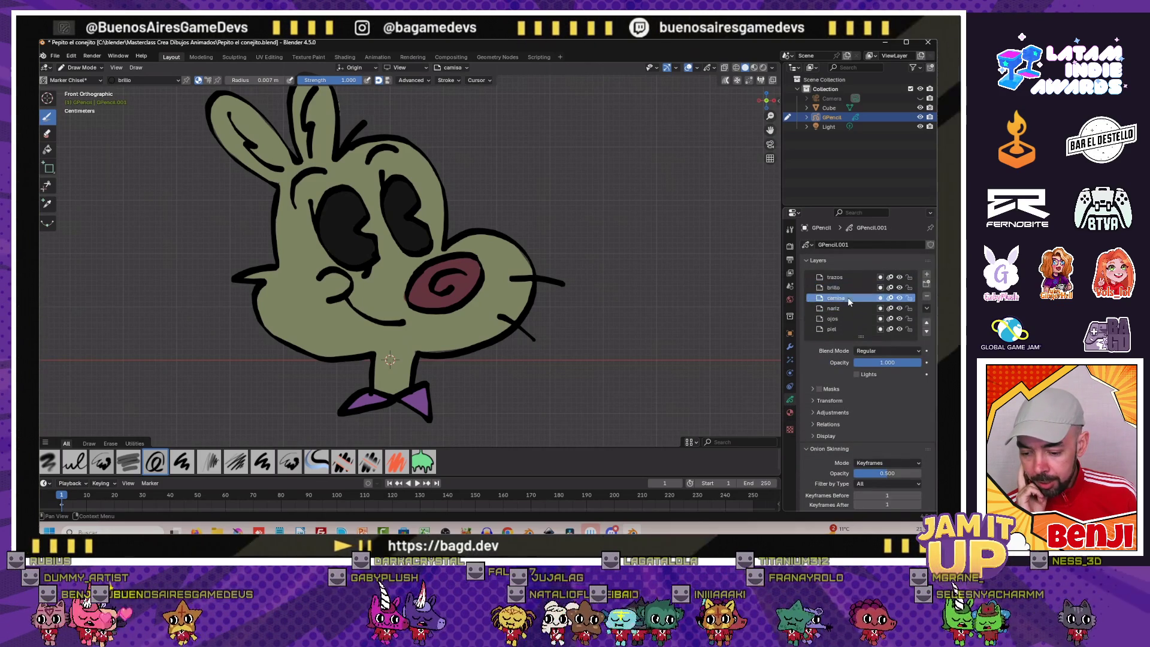
{"action": "left_click", "coordinate": [791, 412]}
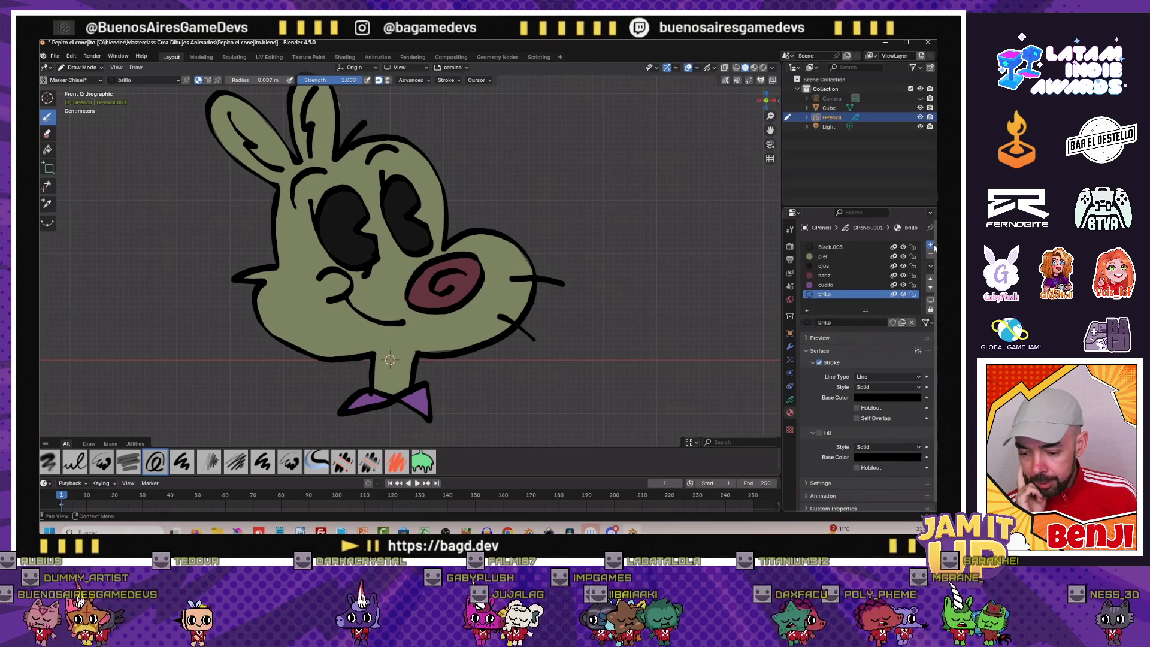
Add a new fill-enabled material named 'camisa' in a fresh material slot
{"action": "left_click", "coordinate": [931, 248]}
{"action": "left_click", "coordinate": [855, 323]}
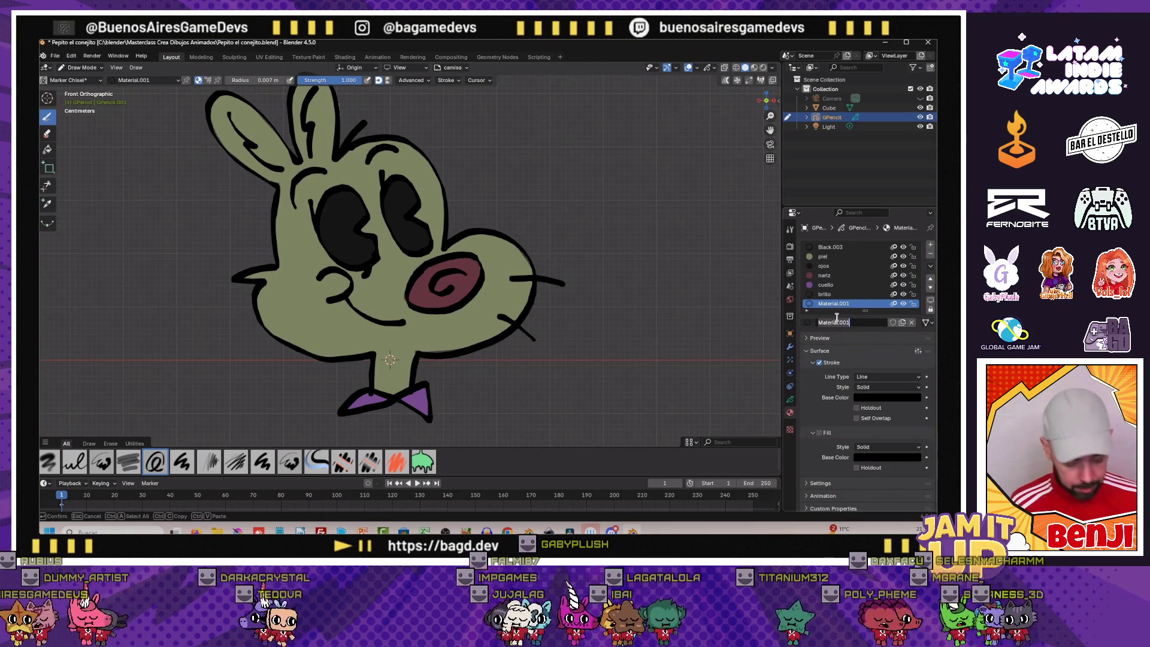
{"action": "type", "text": "camisa"}
{"action": "key", "text": "Return"}
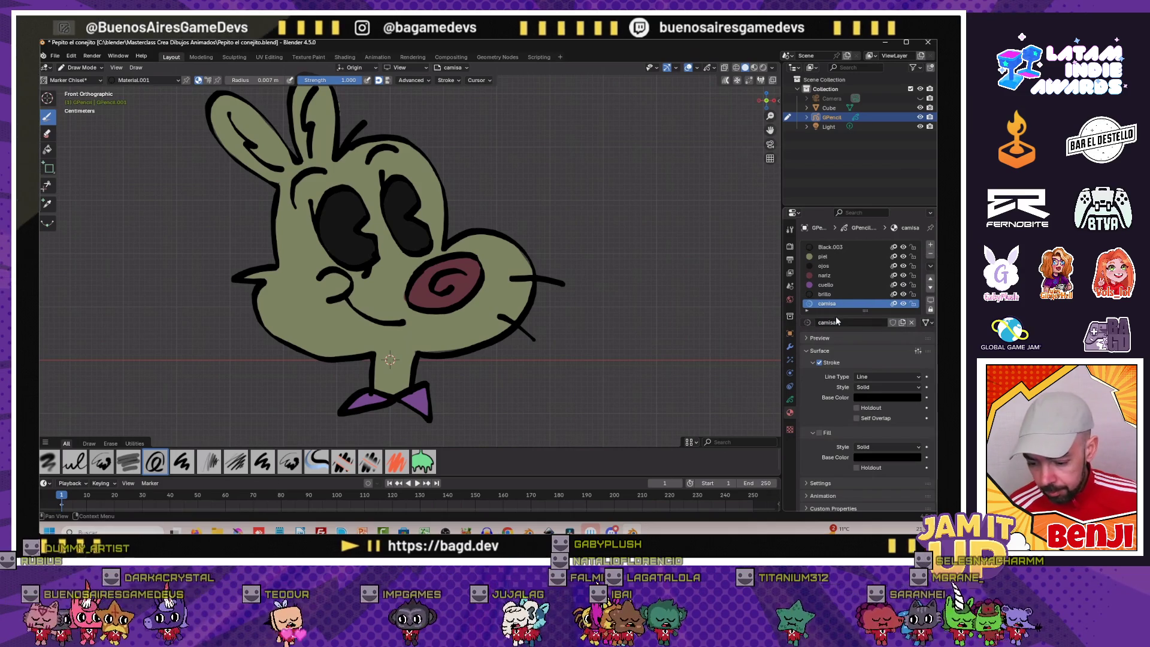
{"action": "left_click", "coordinate": [820, 433]}
{"action": "left_click", "coordinate": [876, 456]}
{"action": "key", "text": "Escape"}
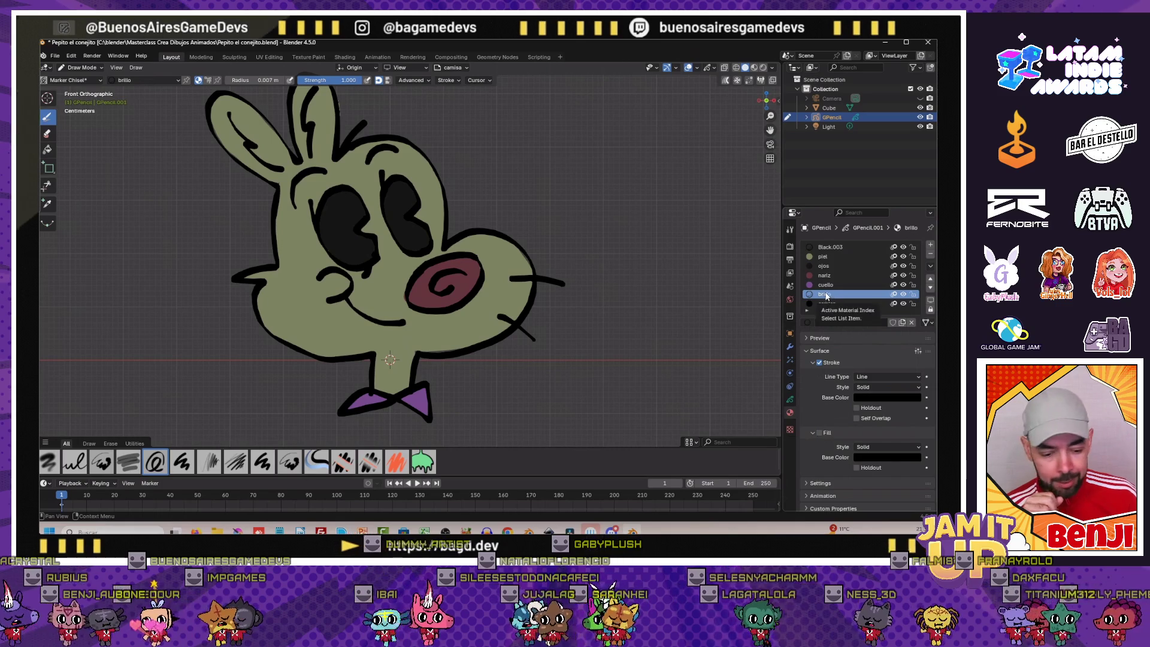
Brighten the brillo material's fill to a pale yellow-khaki and show the layer list
{"action": "left_click", "coordinate": [830, 295]}
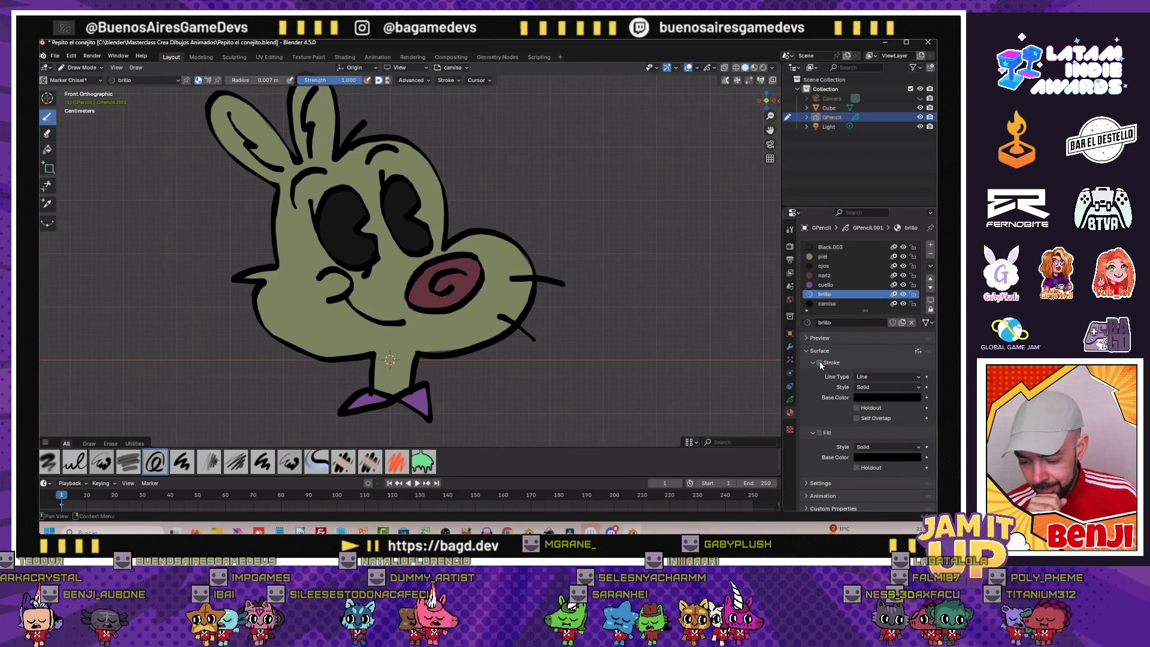
{"action": "left_click", "coordinate": [869, 457]}
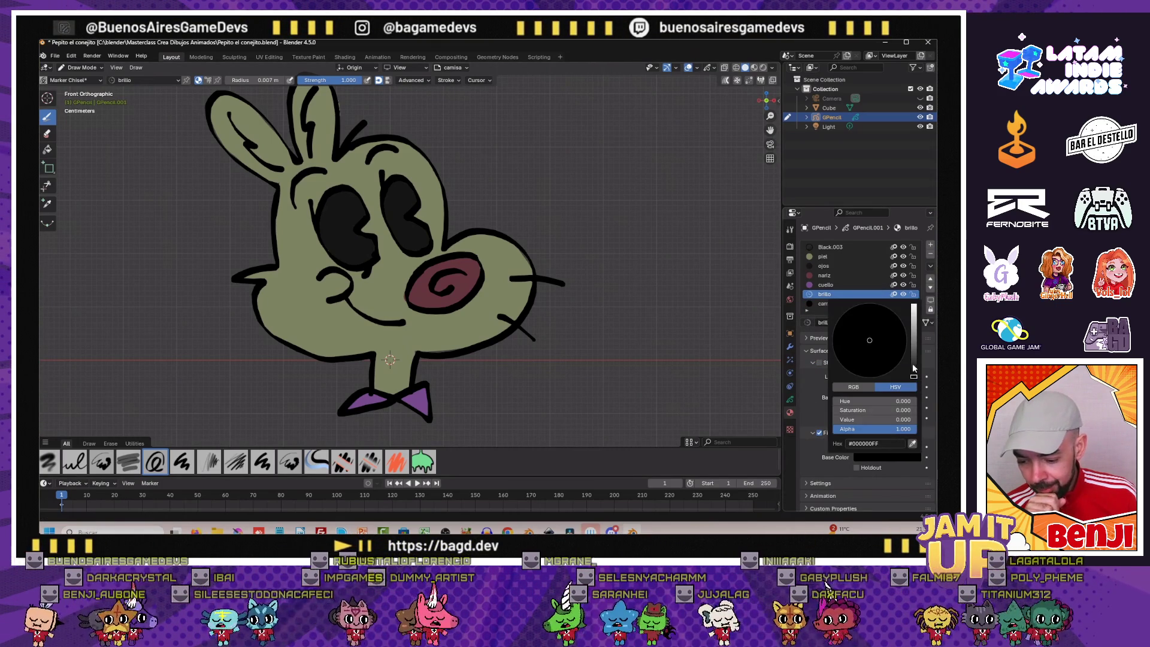
{"action": "left_click_drag", "start_coordinate": [915, 373], "coordinate": [914, 341]}
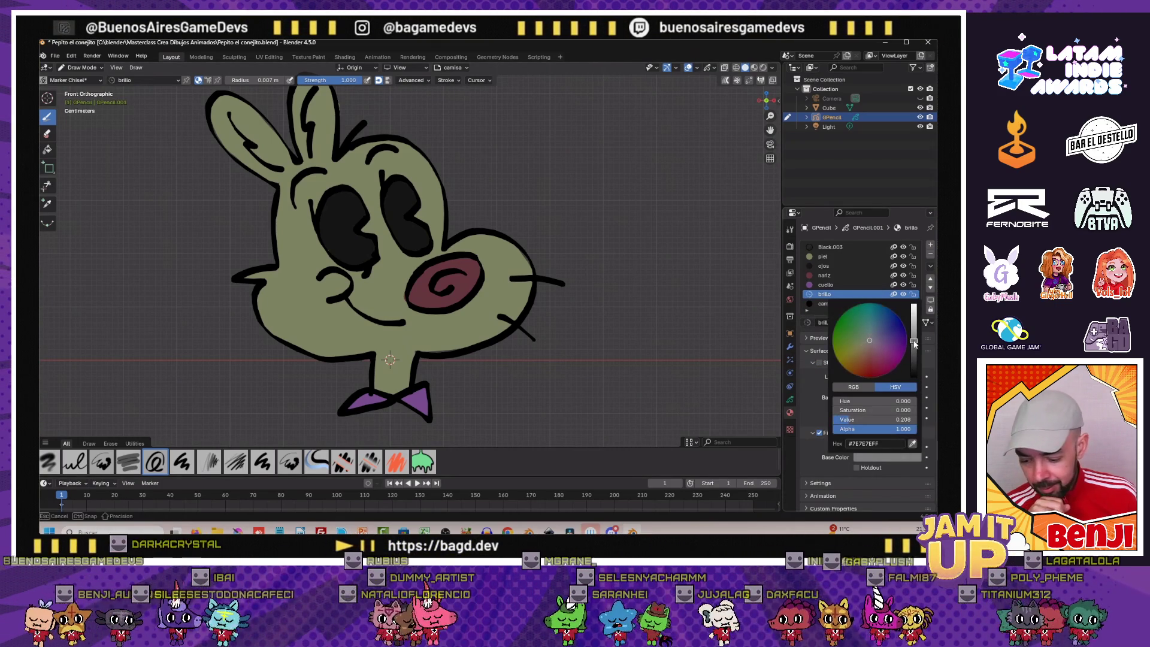
{"action": "left_click", "coordinate": [860, 342]}
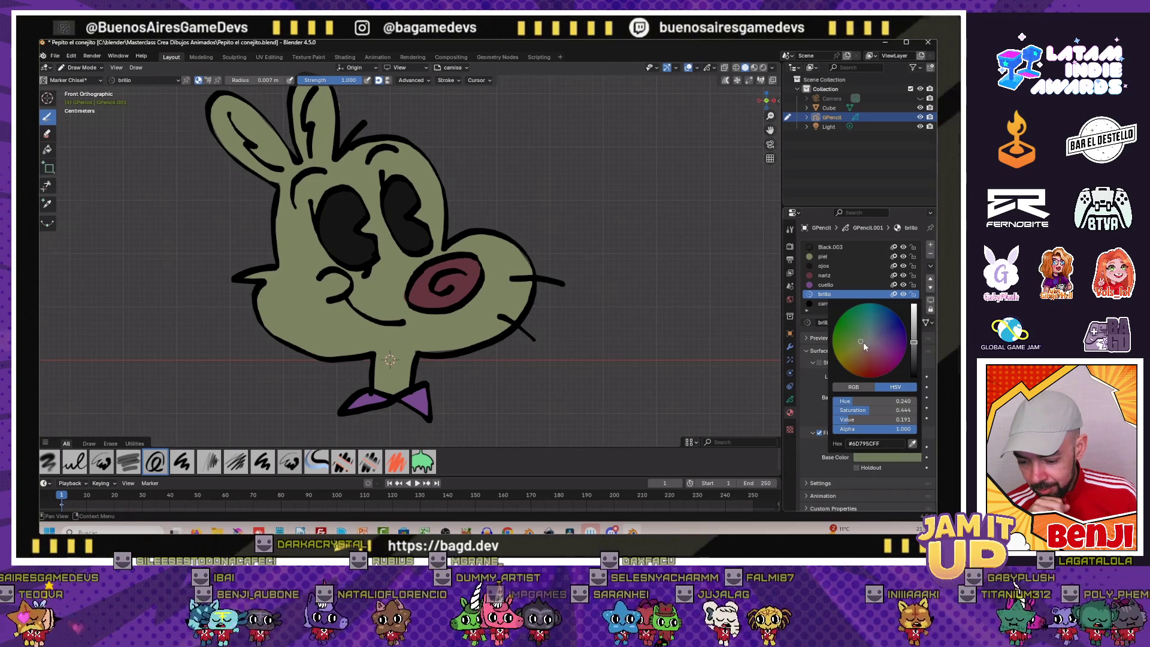
{"action": "left_click", "coordinate": [858, 353]}
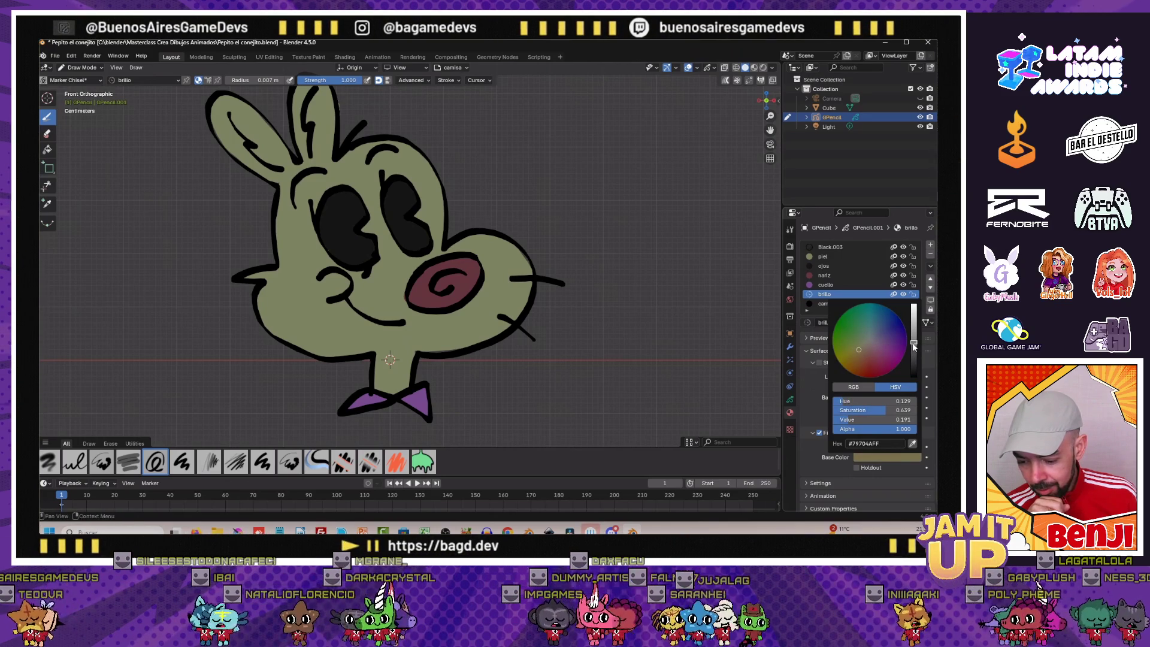
{"action": "left_click_drag", "start_coordinate": [913, 340], "coordinate": [914, 327]}
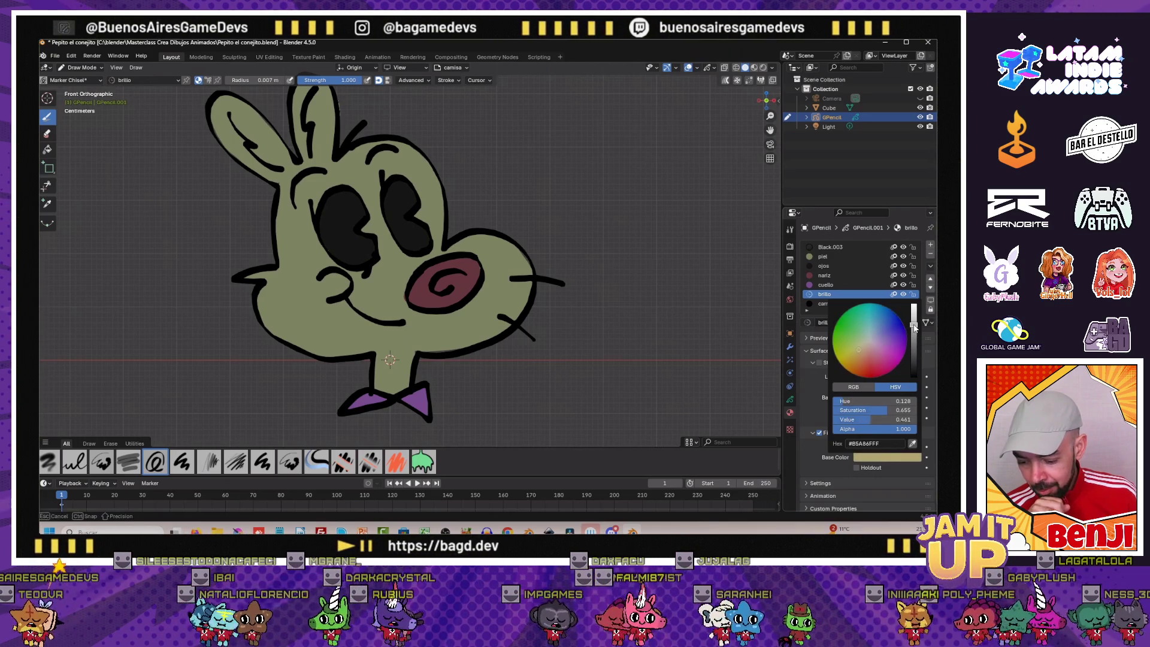
{"action": "left_click", "coordinate": [790, 404]}
{"action": "scroll", "coordinate": [464, 289], "scroll_direction": "up", "scroll_amount": 1}
{"action": "scroll", "coordinate": [449, 278], "scroll_direction": "up", "scroll_amount": 1}
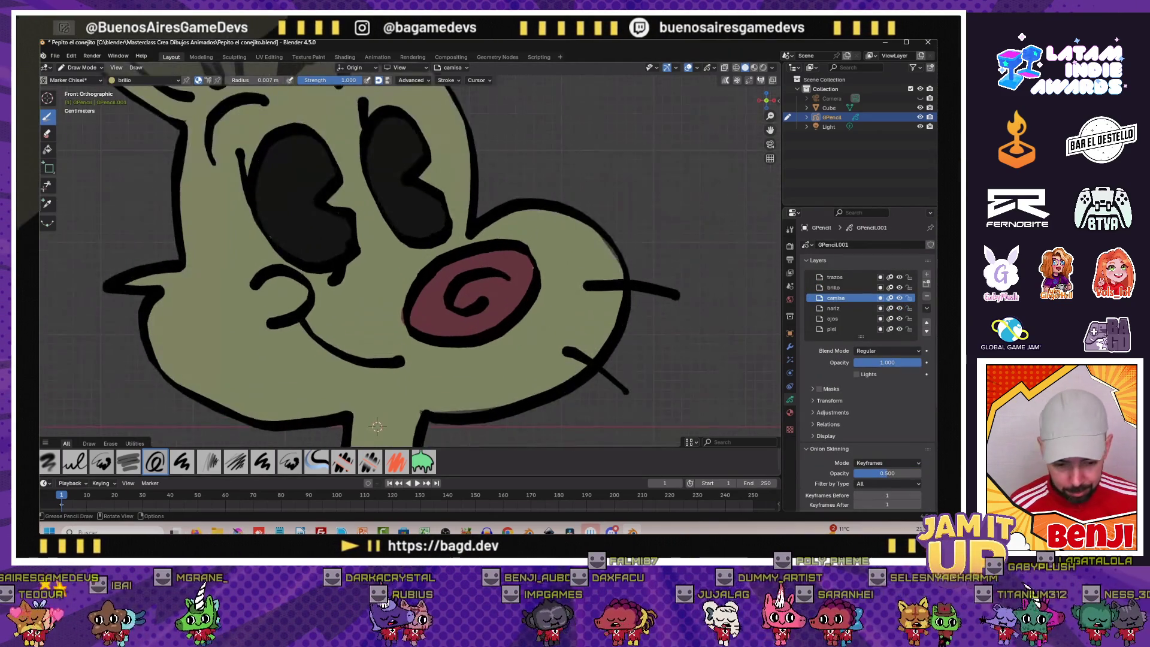
{"action": "scroll", "coordinate": [431, 275], "scroll_direction": "up", "scroll_amount": 1}
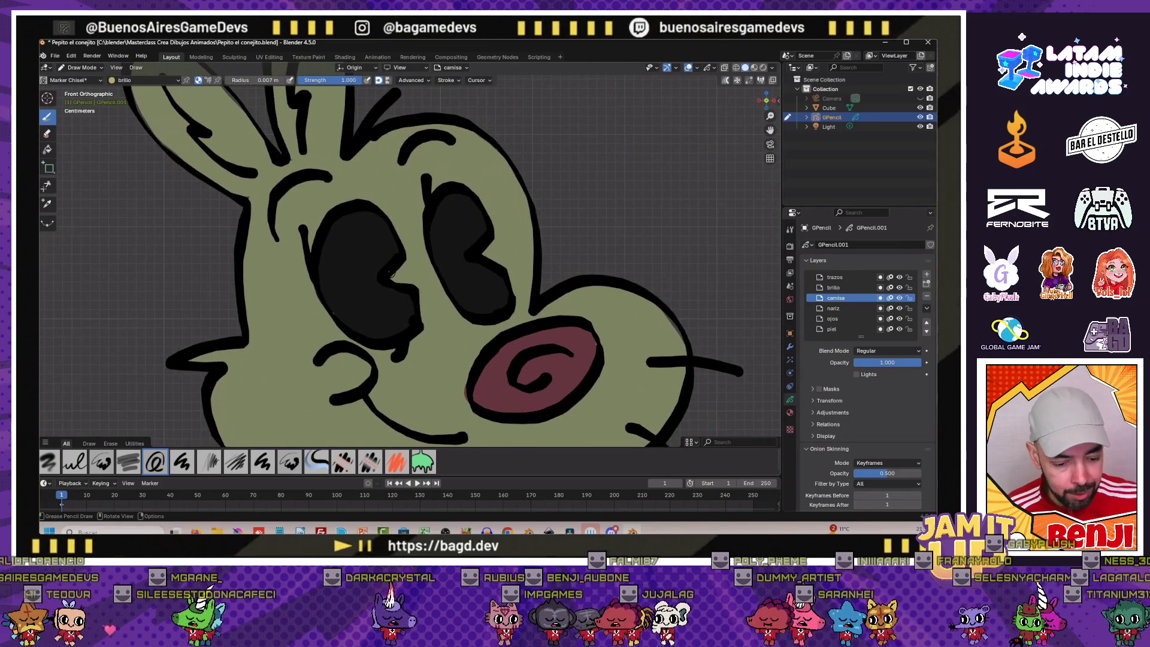
Paint a small pale brillo highlight spot onto the bunny's dark eye
{"action": "left_click_drag", "start_coordinate": [347, 266], "coordinate": [338, 261]}
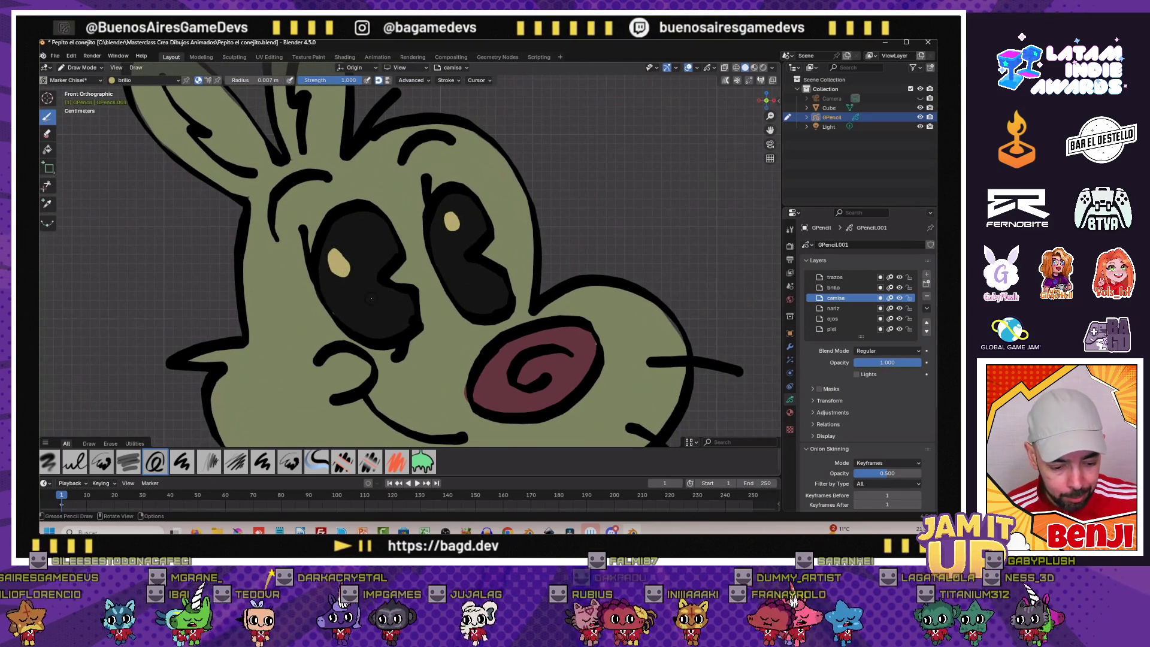
{"action": "scroll", "coordinate": [464, 281], "scroll_direction": "down", "scroll_amount": 2}
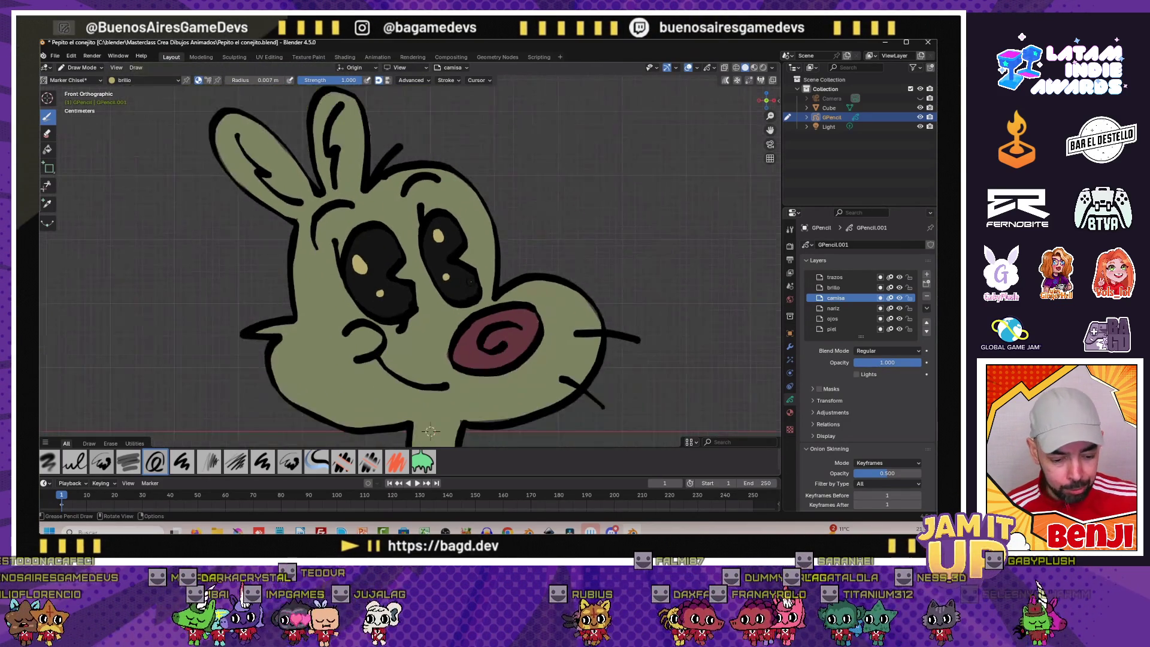
{"action": "scroll", "coordinate": [465, 282], "scroll_direction": "down", "scroll_amount": 2}
{"action": "scroll", "coordinate": [467, 283], "scroll_direction": "down", "scroll_amount": 1}
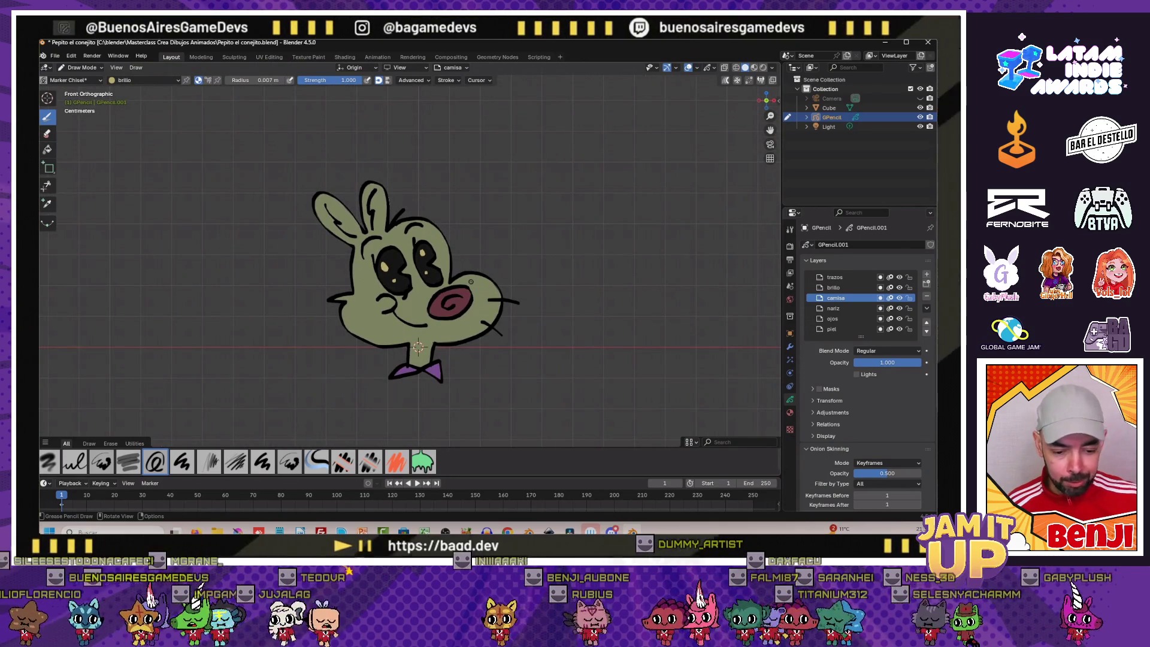
{"action": "scroll", "coordinate": [469, 283], "scroll_direction": "up", "scroll_amount": 1}
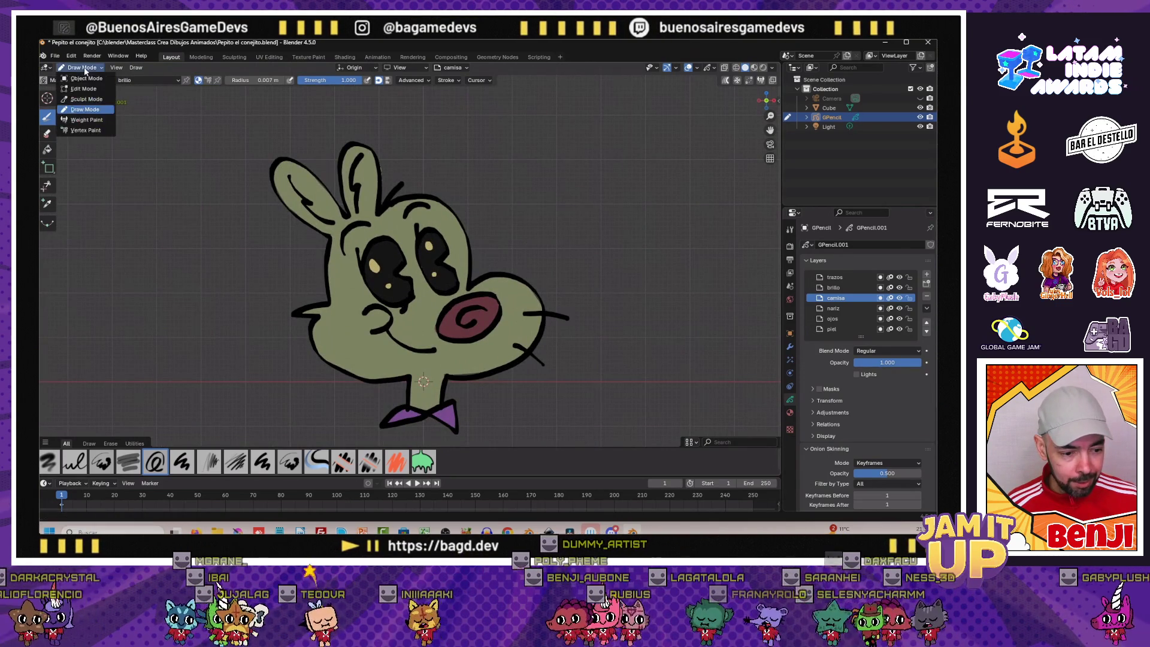
Return the drawing to Object Mode, save the file and show its Visual Effects settings
{"action": "key", "text": "ctrl+Tab"}
{"action": "scroll", "coordinate": [422, 288], "scroll_direction": "down", "scroll_amount": 2}
{"action": "scroll", "coordinate": [422, 287], "scroll_direction": "up", "scroll_amount": 2}
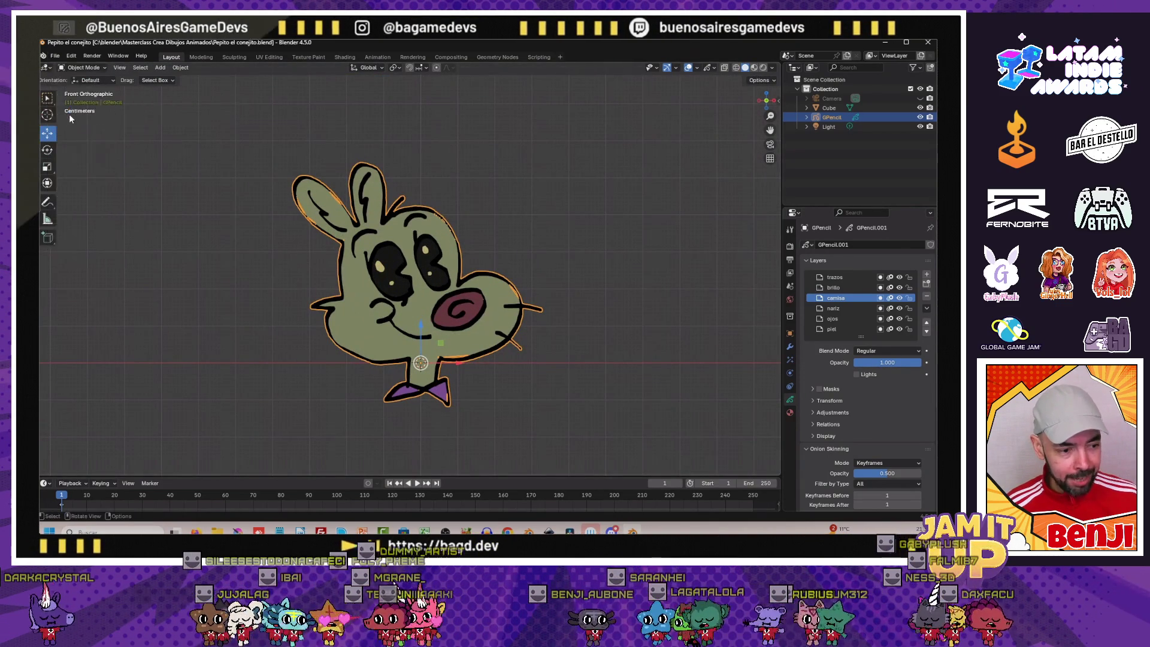
{"action": "key", "text": "ctrl+s"}
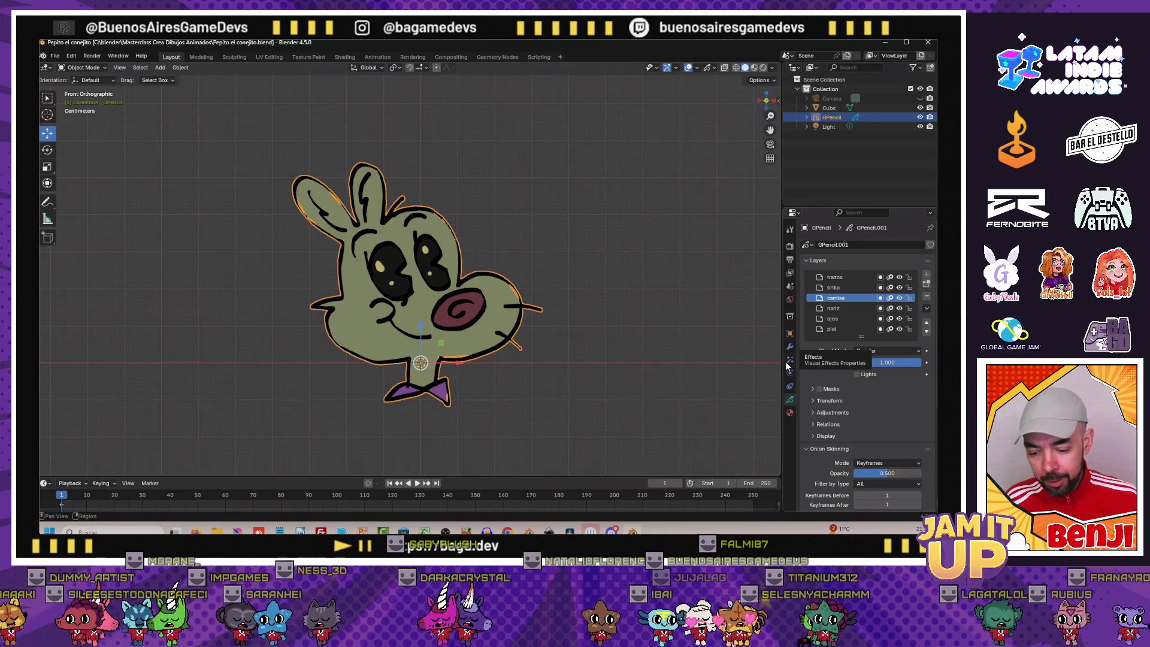
{"action": "left_click", "coordinate": [789, 364]}
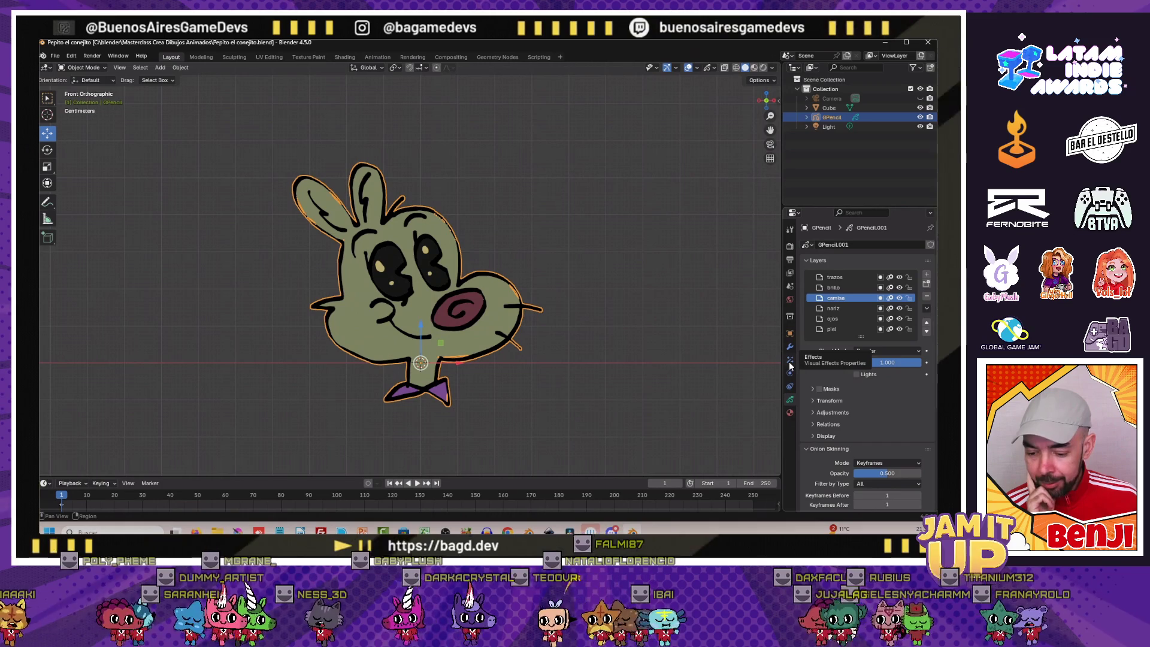
{"action": "left_click", "coordinate": [789, 366]}
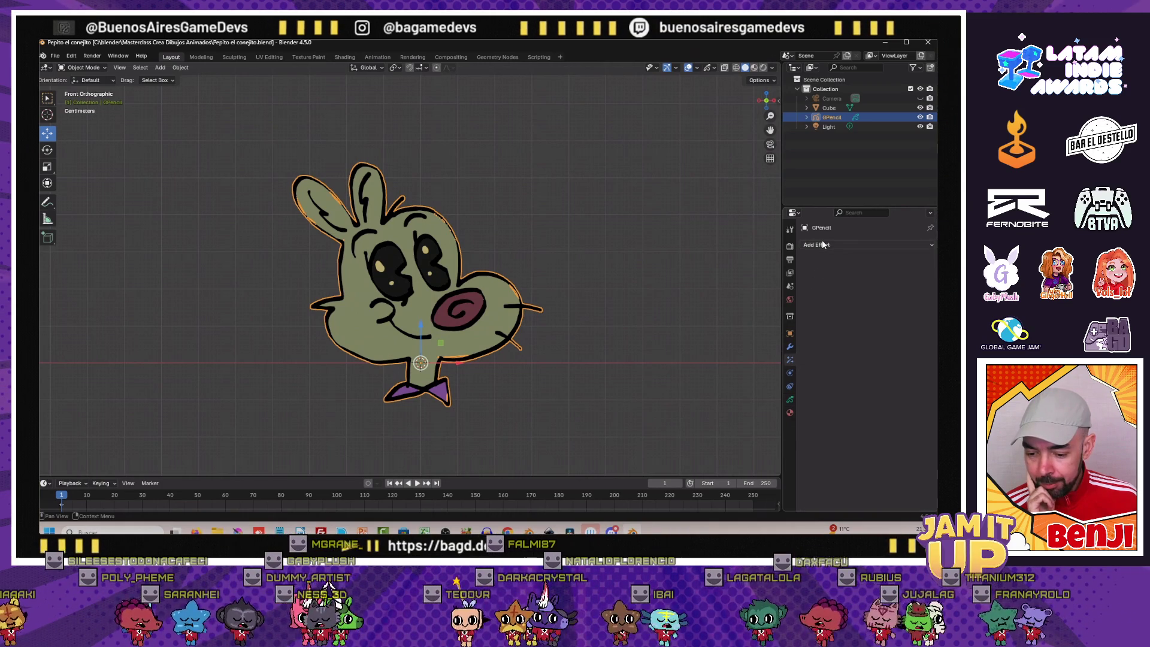
Add a Shadow effect offset 4 px by 14 px with lowered alpha, previewed in rendered shading
{"action": "left_click", "coordinate": [821, 245]}
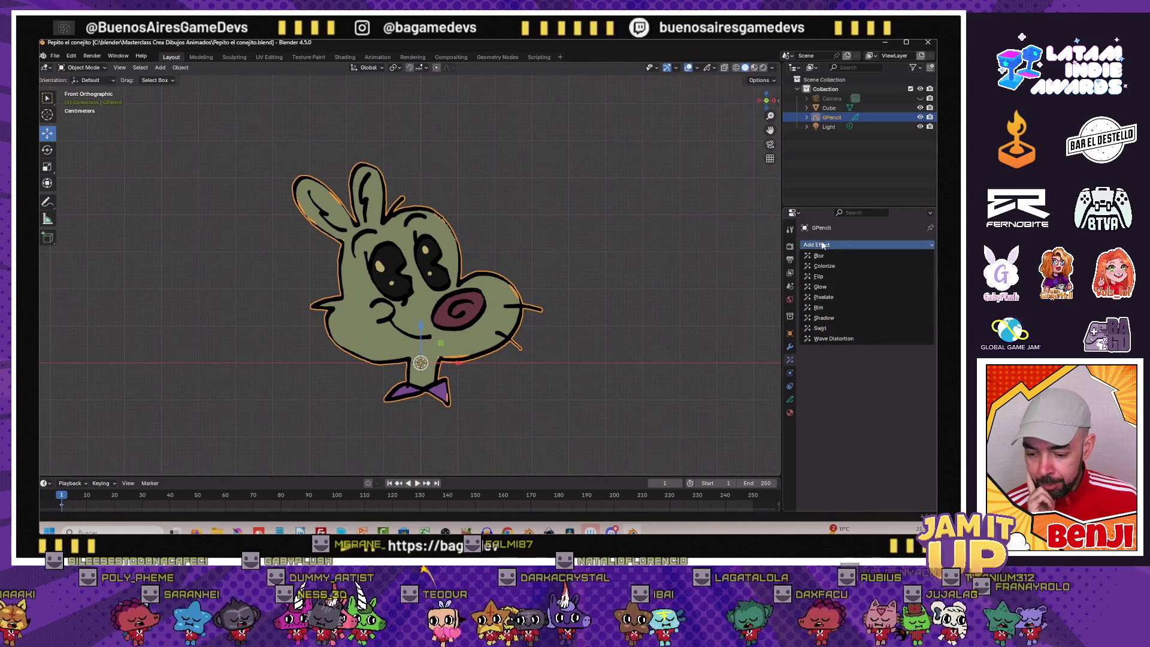
{"action": "left_click", "coordinate": [827, 318]}
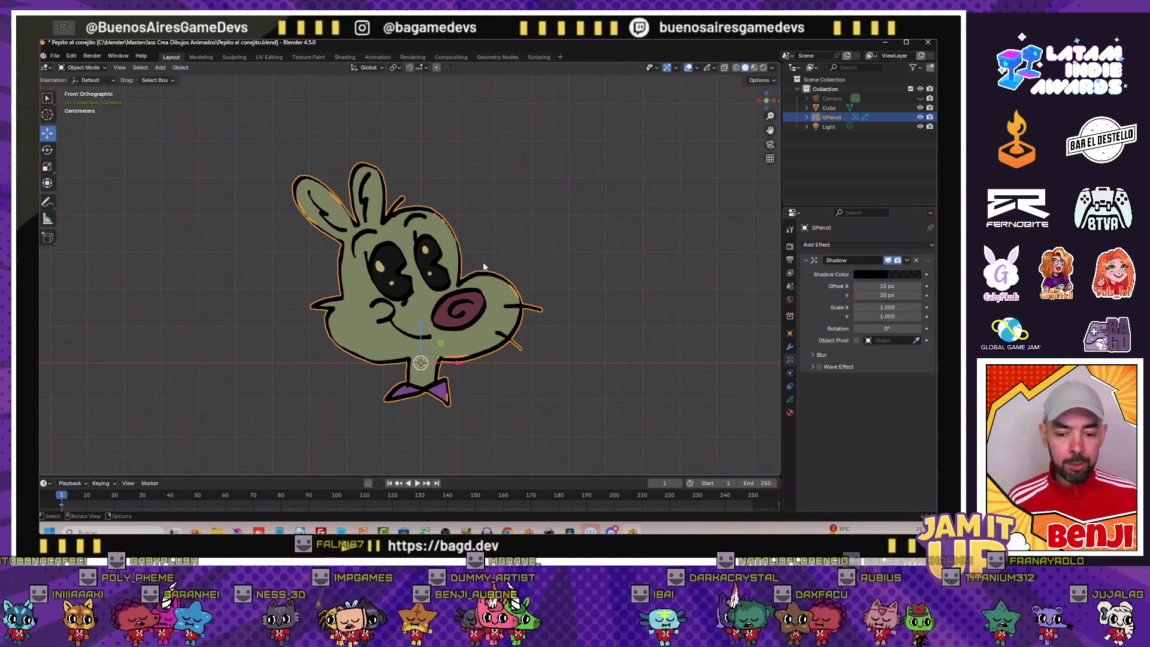
{"action": "left_click", "coordinate": [764, 68]}
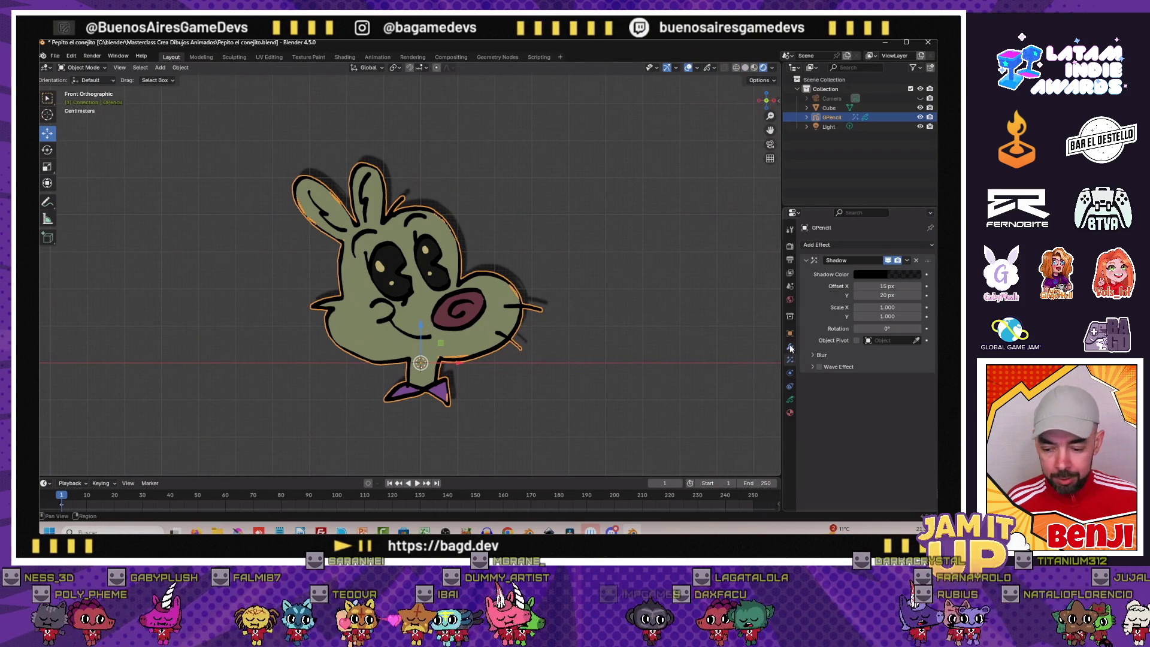
{"action": "left_click_drag", "start_coordinate": [867, 286], "coordinate": [890, 285]}
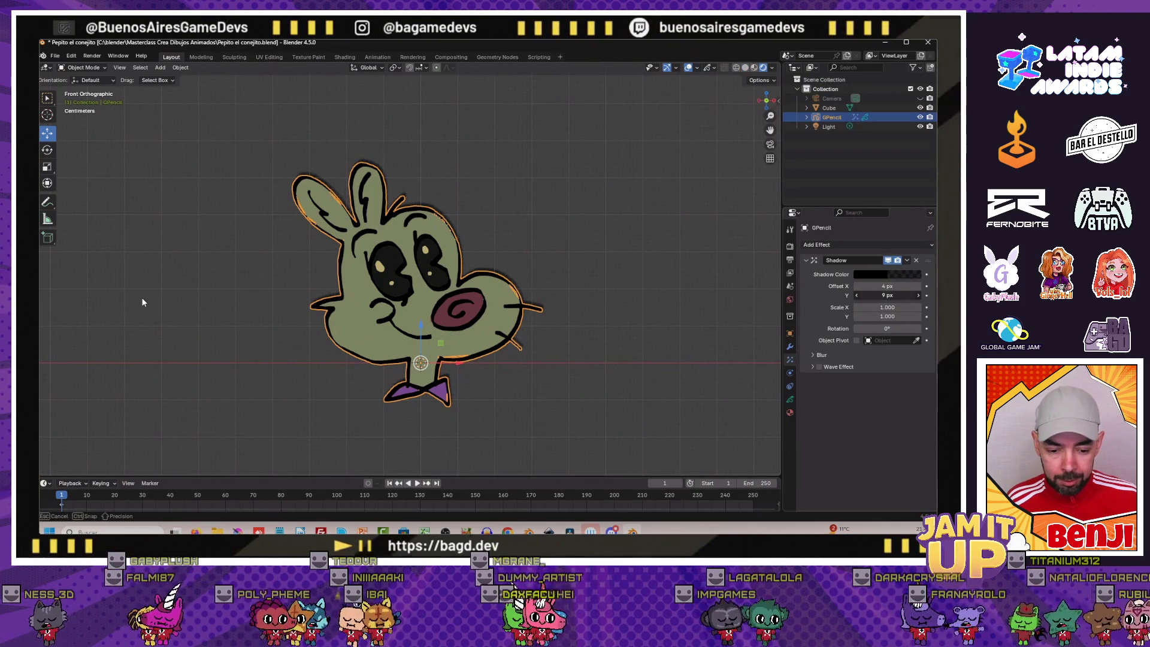
{"action": "left_click_drag", "start_coordinate": [864, 295], "coordinate": [853, 295]}
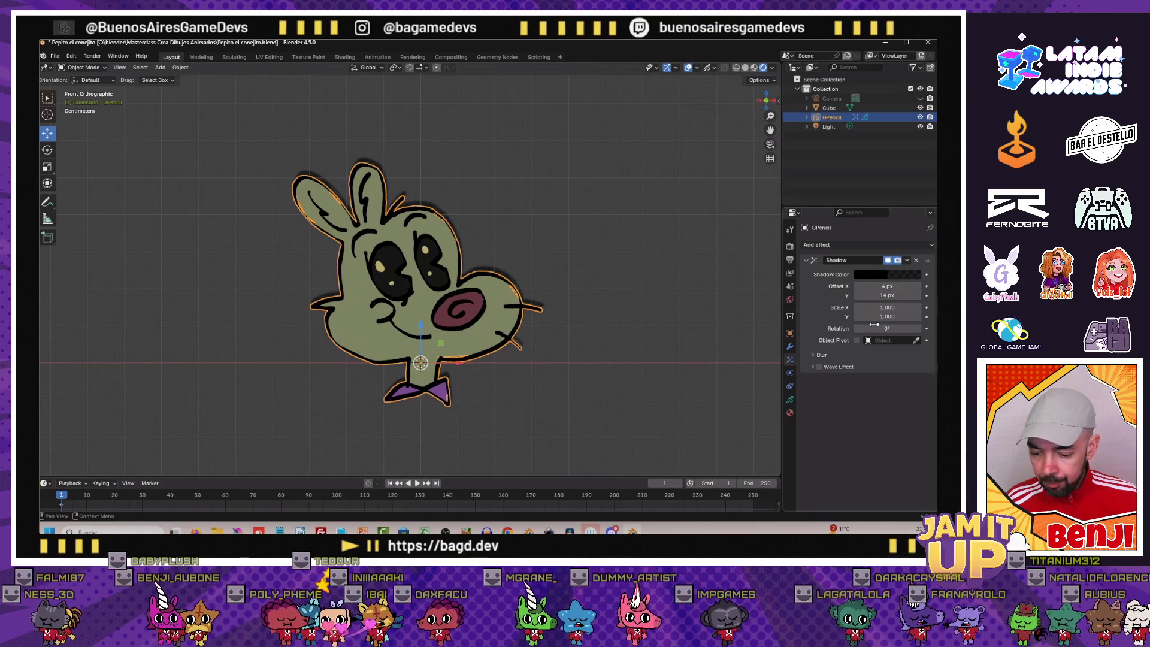
{"action": "left_click", "coordinate": [899, 272]}
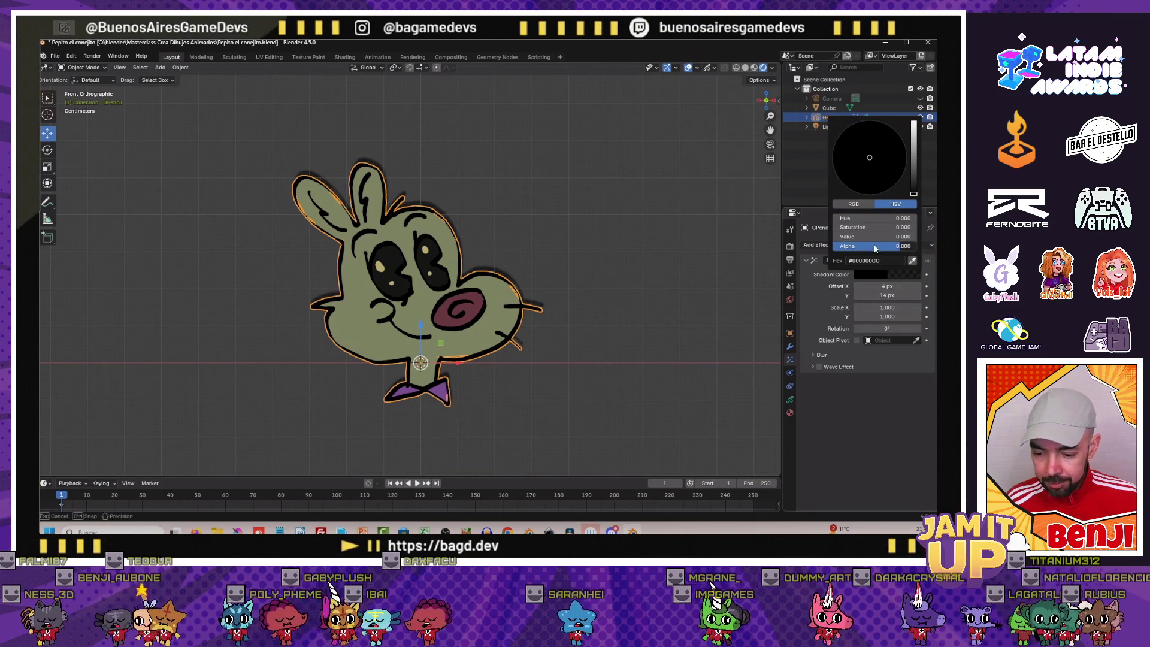
{"action": "left_click_drag", "start_coordinate": [843, 247], "coordinate": [848, 247]}
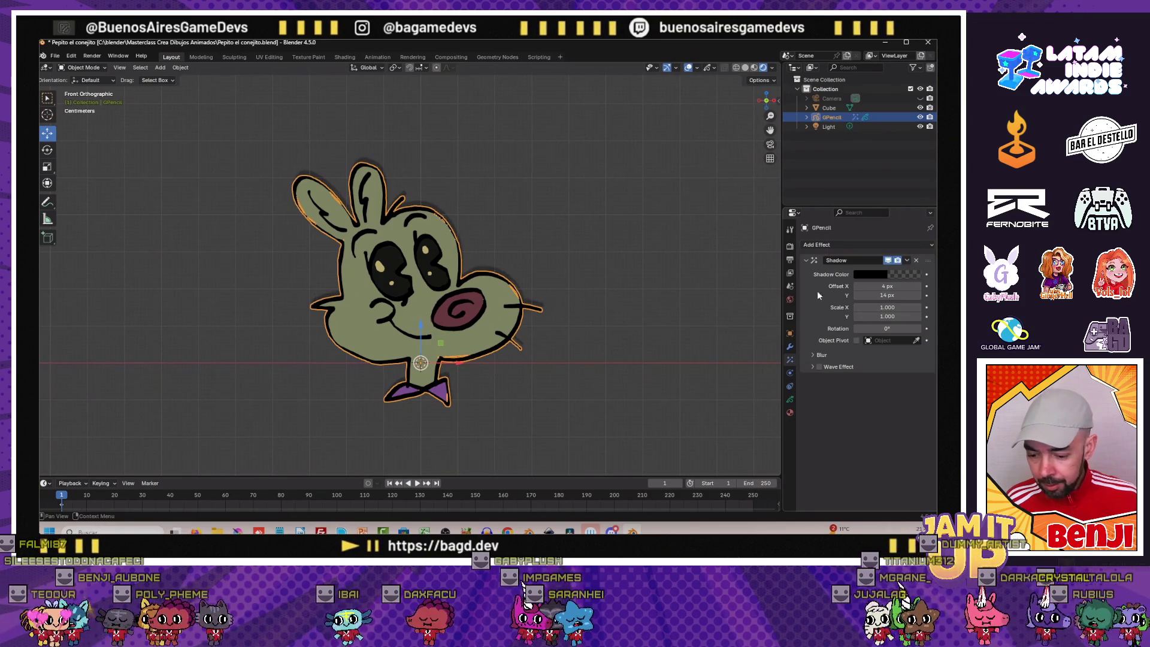
{"action": "left_click", "coordinate": [821, 244]}
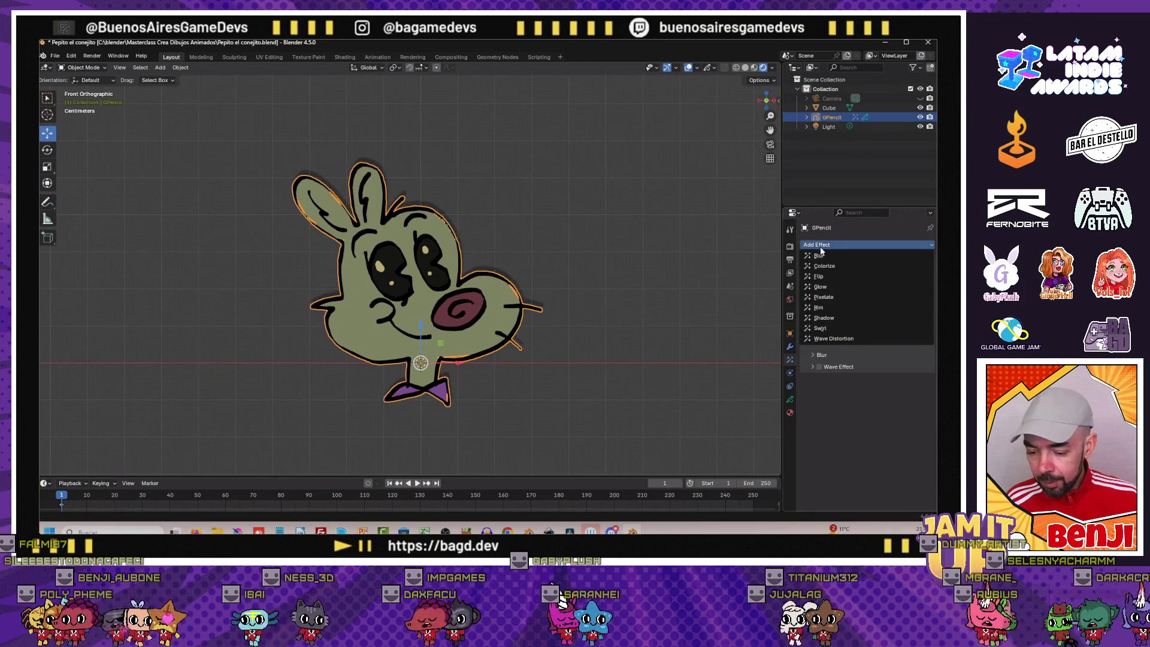
Add a Rim effect with its offset set to 31 px by 16 px
{"action": "left_click", "coordinate": [818, 308]}
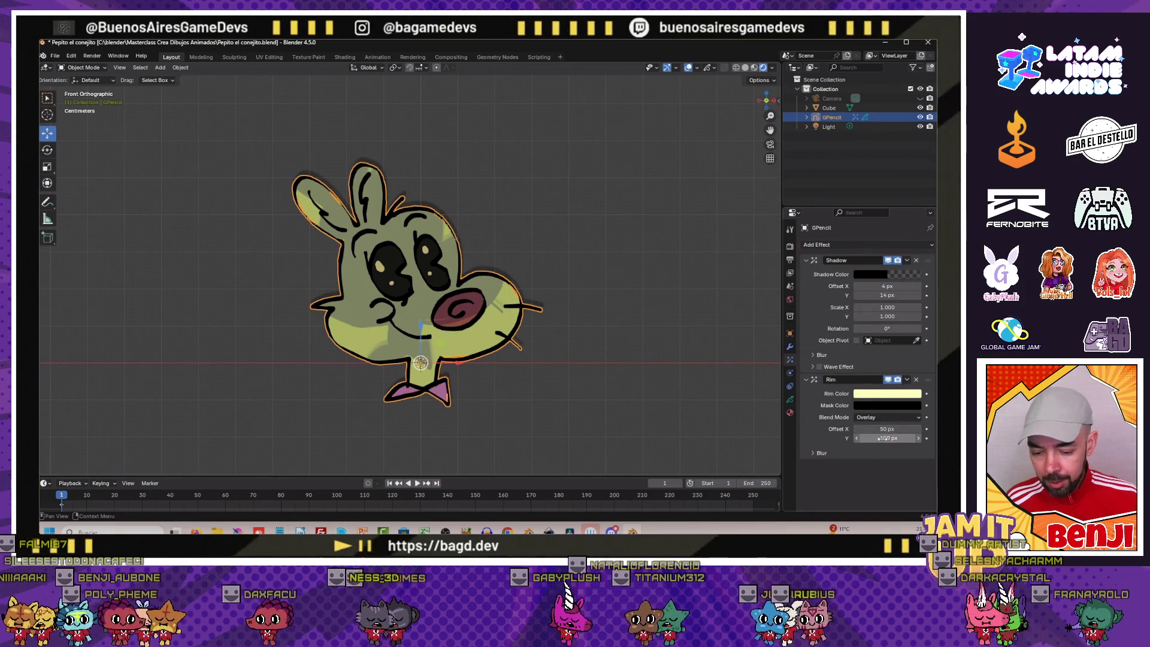
{"action": "left_click_drag", "start_coordinate": [885, 429], "coordinate": [210, 170]}
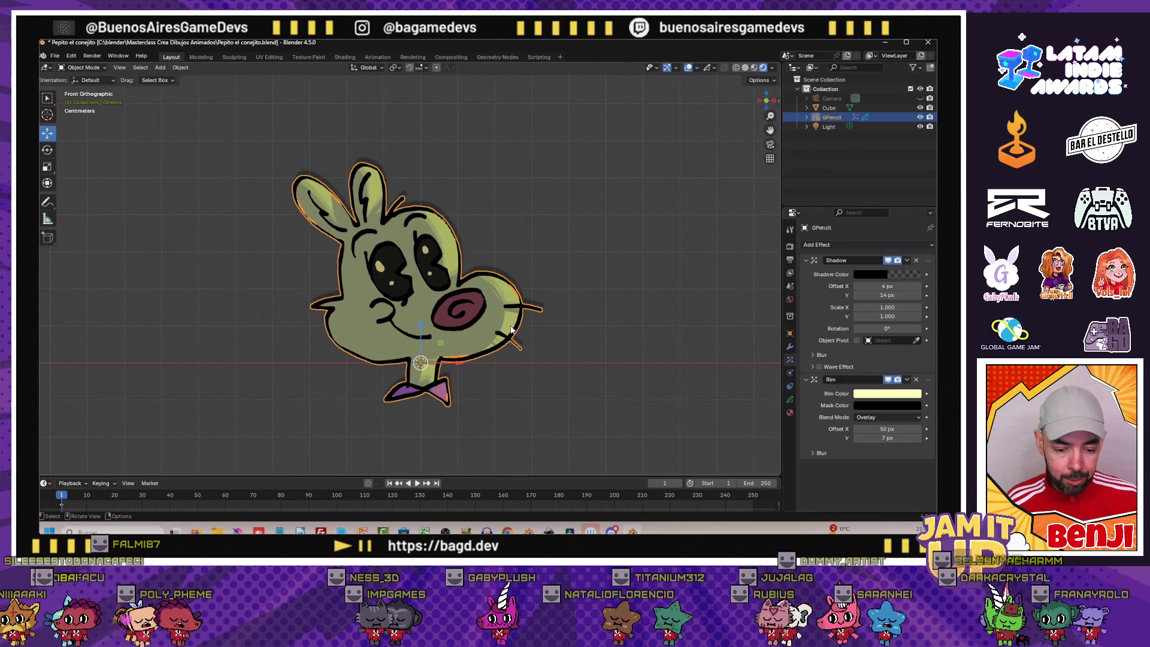
{"action": "scroll", "coordinate": [511, 331], "scroll_direction": "up", "scroll_amount": 3}
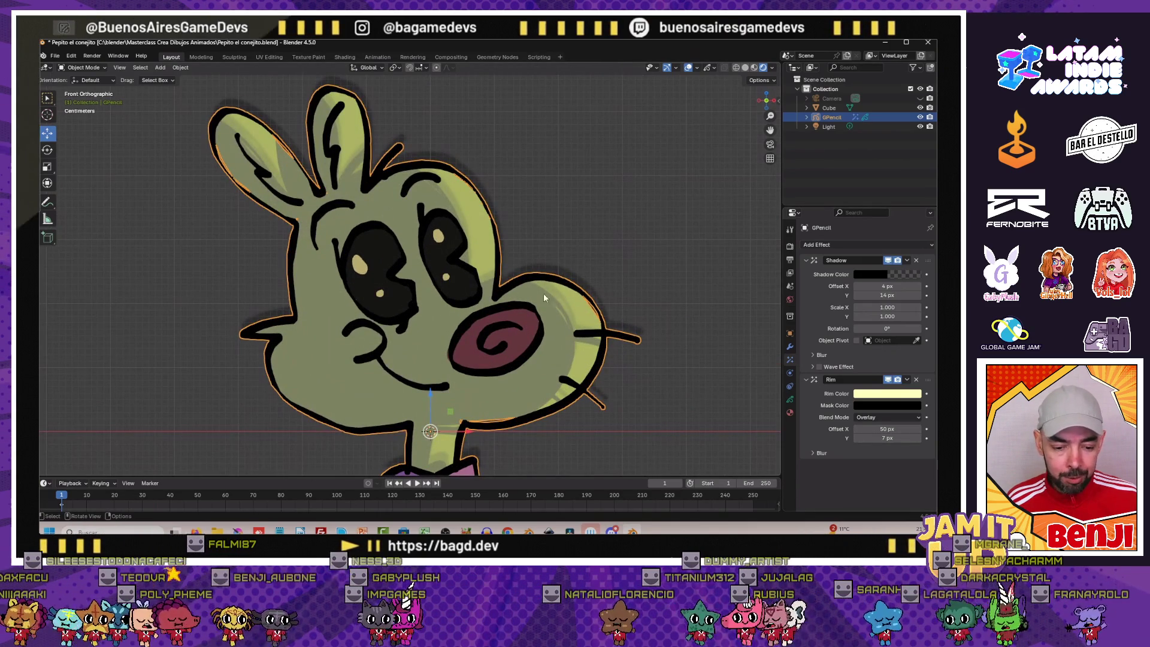
{"action": "scroll", "coordinate": [440, 270], "scroll_direction": "down", "scroll_amount": 2}
{"action": "scroll", "coordinate": [440, 270], "scroll_direction": "down", "scroll_amount": 1}
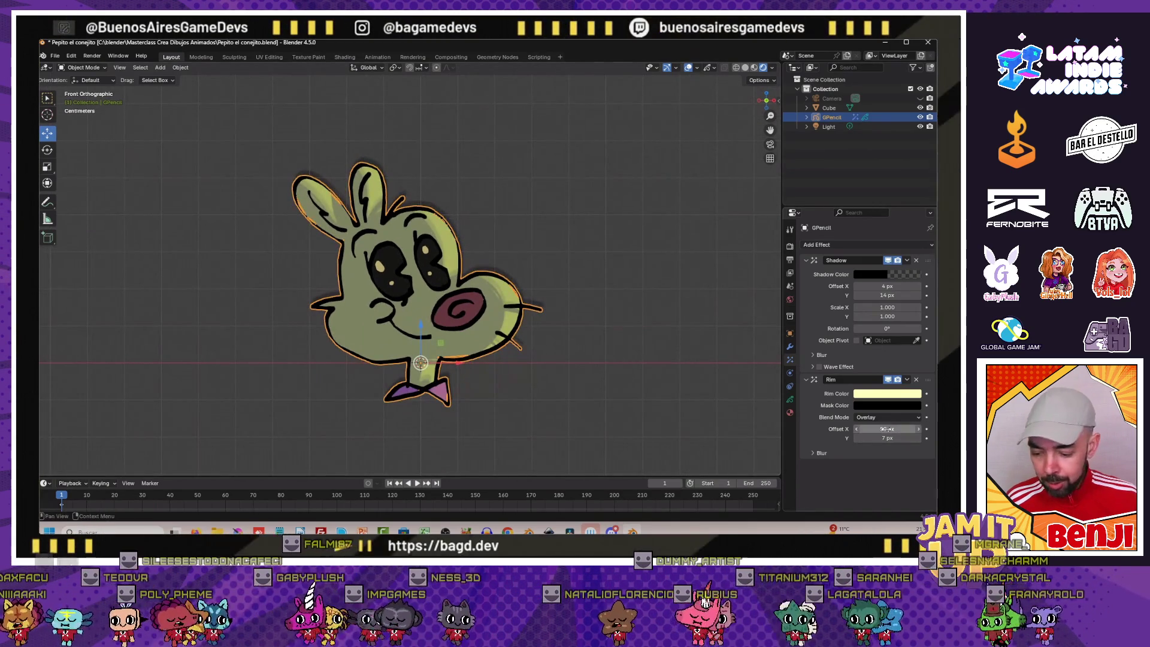
{"action": "left_click_drag", "start_coordinate": [885, 428], "coordinate": [150, 431]}
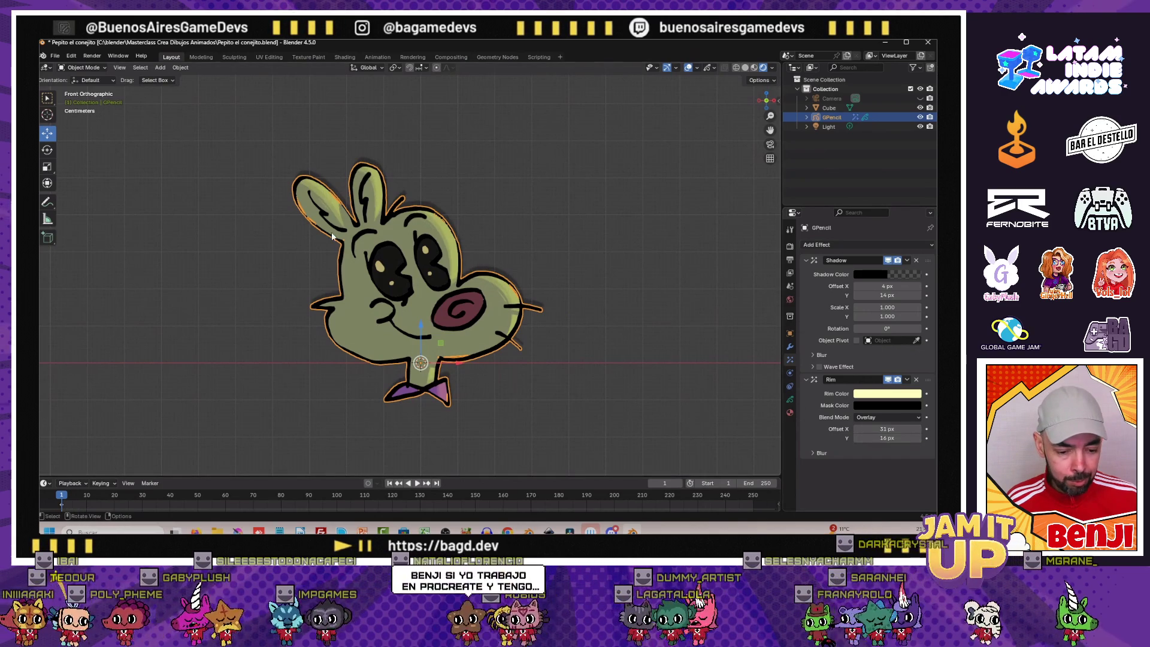
Save the file and render the current frame of the bunny
{"action": "left_click", "coordinate": [54, 55]}
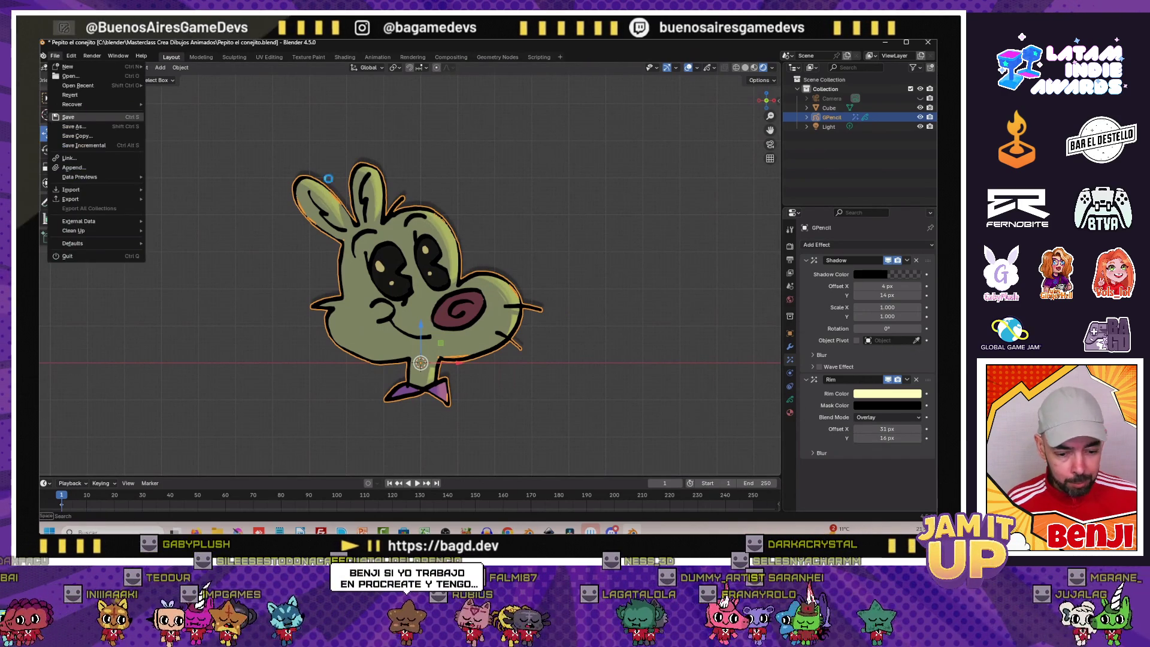
{"action": "left_click", "coordinate": [81, 108]}
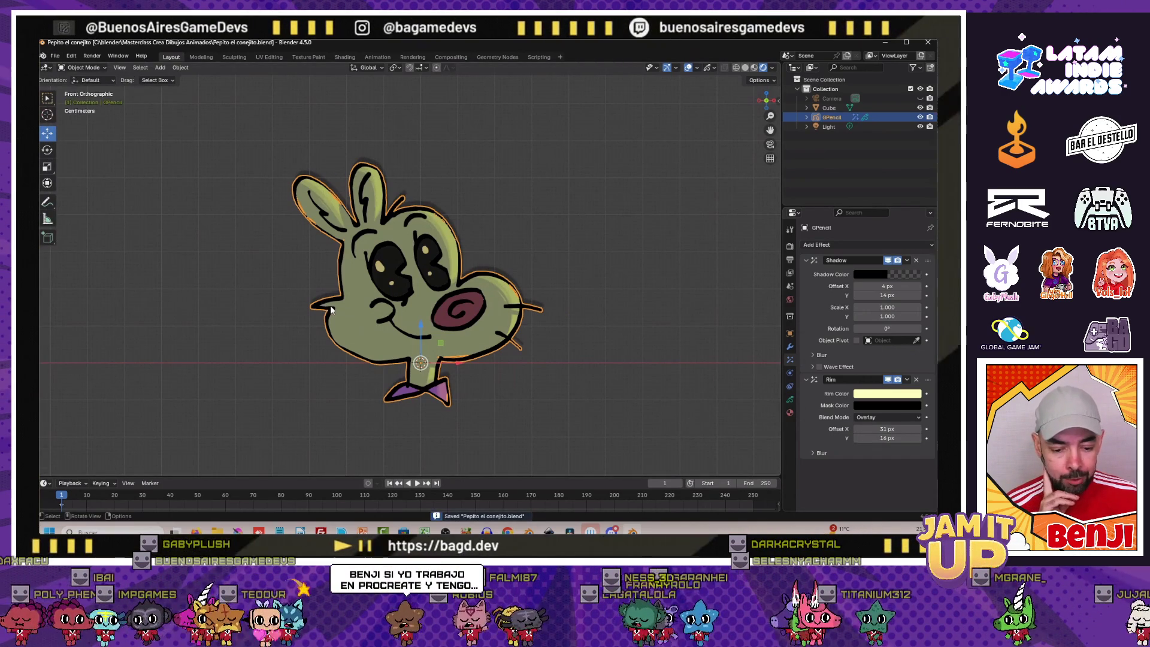
{"action": "scroll", "coordinate": [329, 304], "scroll_direction": "up", "scroll_amount": 1}
{"action": "scroll", "coordinate": [330, 304], "scroll_direction": "up", "scroll_amount": 1}
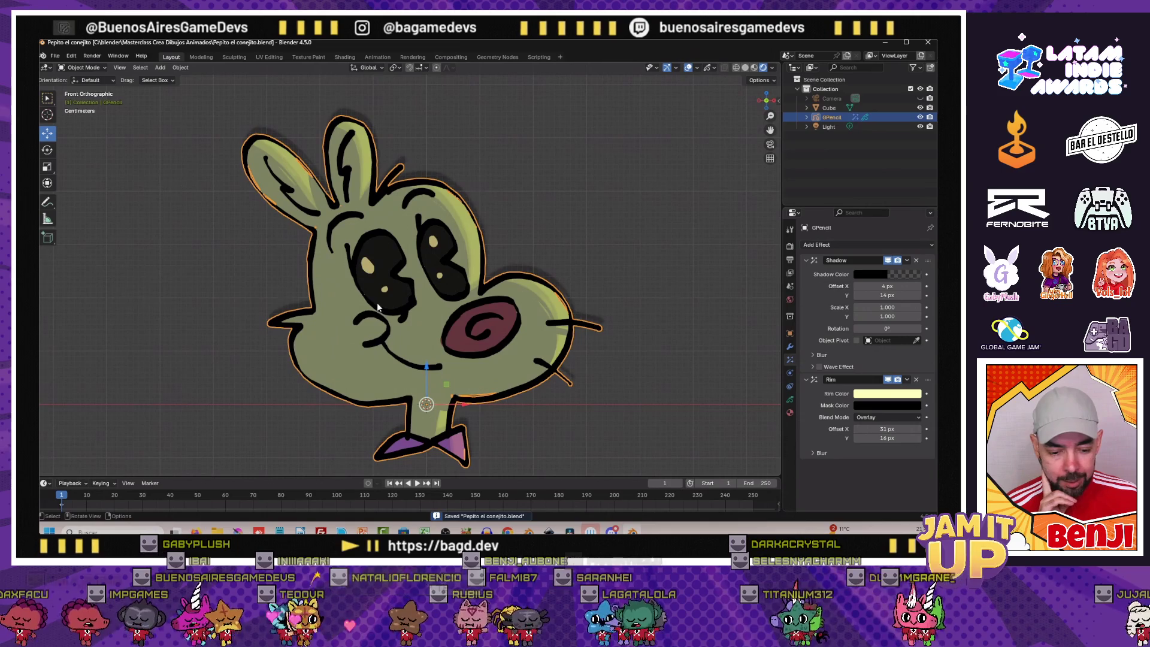
{"action": "scroll", "coordinate": [378, 306], "scroll_direction": "down", "scroll_amount": 3}
{"action": "mouse_move", "coordinate": [324, 325]}
{"action": "middle_mouse_down"}
{"action": "mouse_move", "coordinate": [353, 329]}
{"action": "mouse_move", "coordinate": [319, 325]}
{"action": "middle_mouse_up"}
{"action": "key", "text": "F12"}
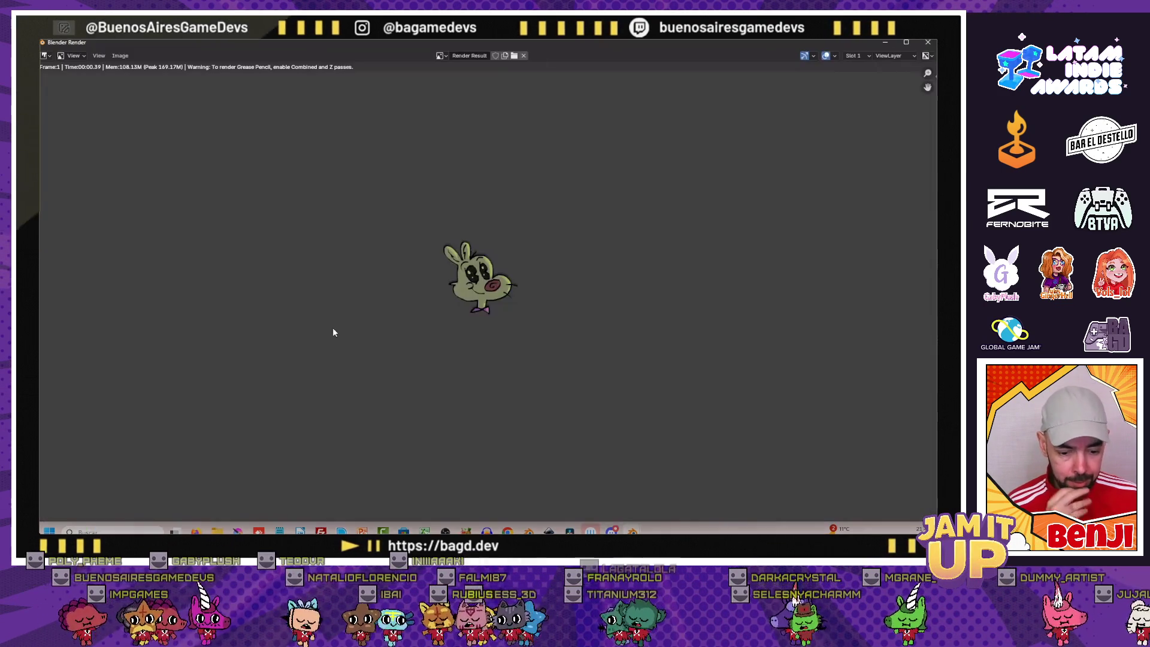
{"action": "left_click", "coordinate": [927, 42]}
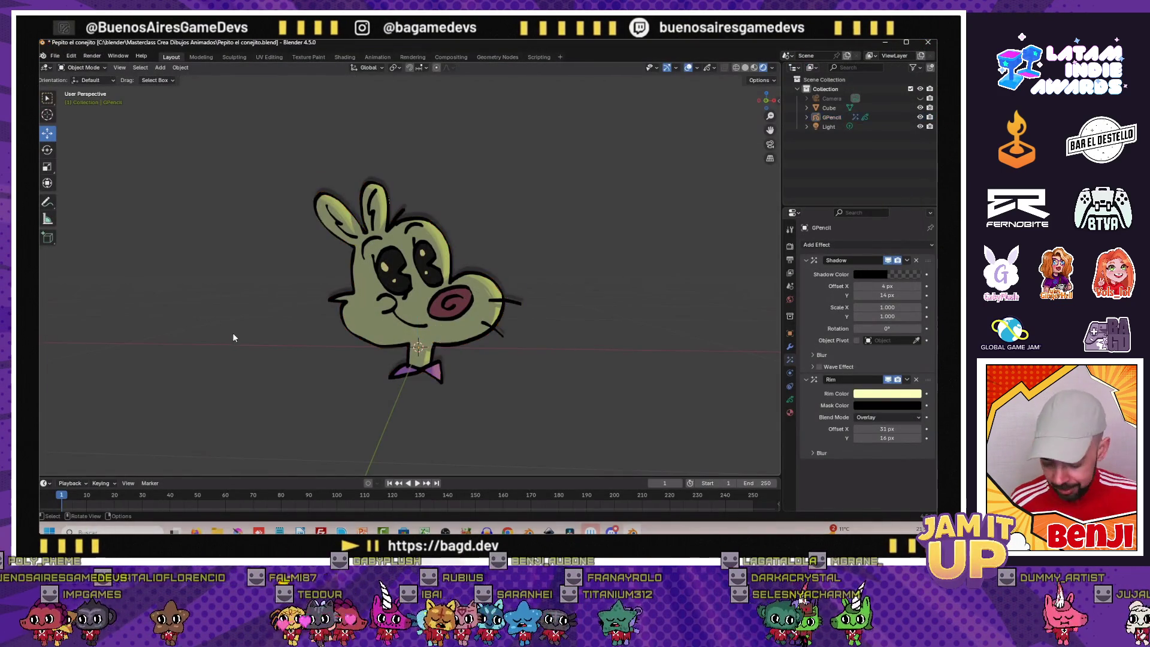
{"action": "key", "text": "KP_1"}
{"action": "scroll", "coordinate": [297, 351], "scroll_direction": "up", "scroll_amount": 2}
{"action": "scroll", "coordinate": [323, 376], "scroll_direction": "down", "scroll_amount": 3}
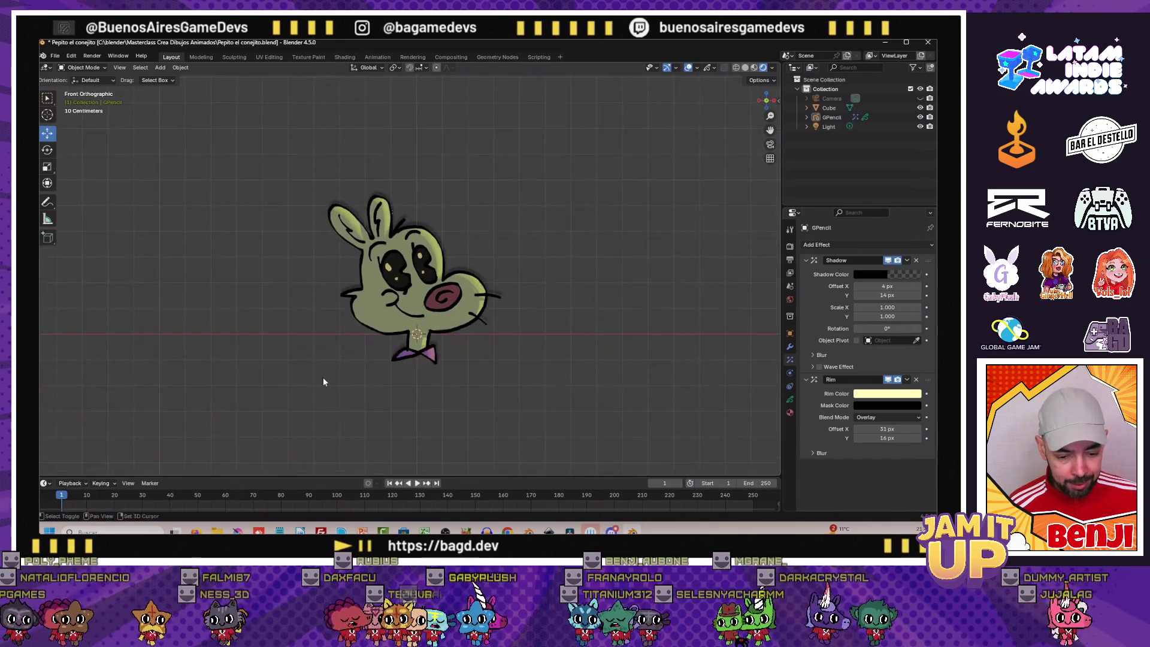
{"action": "mouse_move", "coordinate": [324, 381]}
{"action": "middle_mouse_down"}
{"action": "mouse_move", "coordinate": [265, 381]}
{"action": "mouse_move", "coordinate": [383, 356]}
{"action": "mouse_move", "coordinate": [420, 359]}
{"action": "mouse_move", "coordinate": [386, 380]}
{"action": "mouse_move", "coordinate": [345, 351]}
{"action": "middle_mouse_up"}
{"action": "key", "text": "KP_1"}
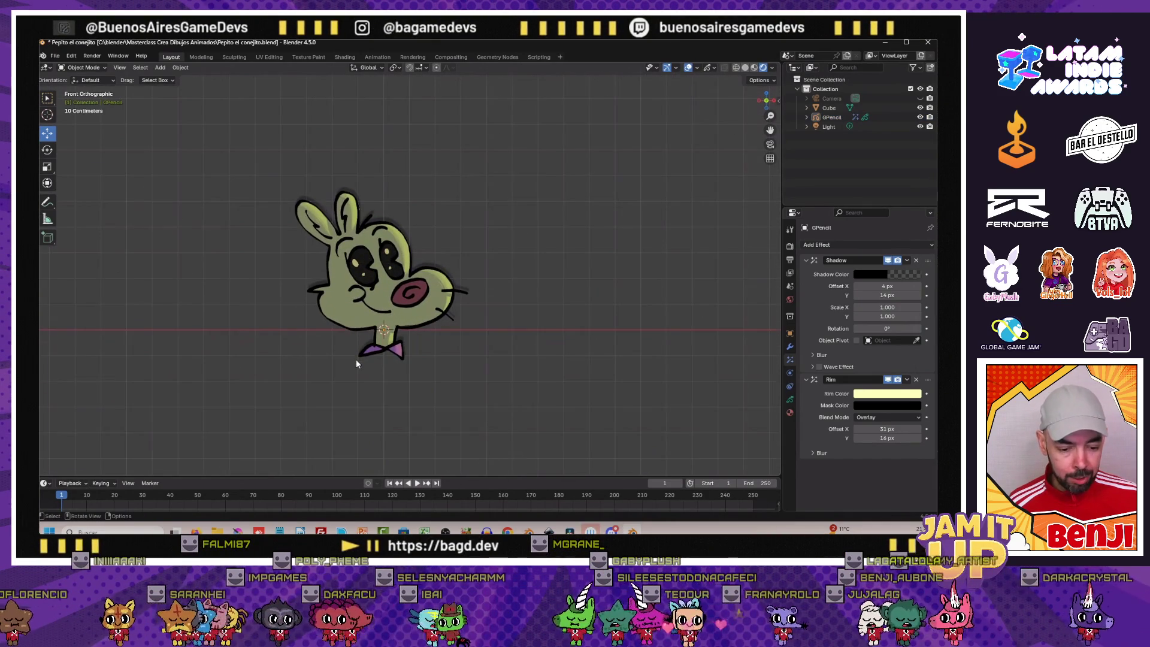
{"action": "scroll", "coordinate": [356, 358], "scroll_direction": "up", "scroll_amount": 3}
{"action": "left_click", "coordinate": [335, 328]}
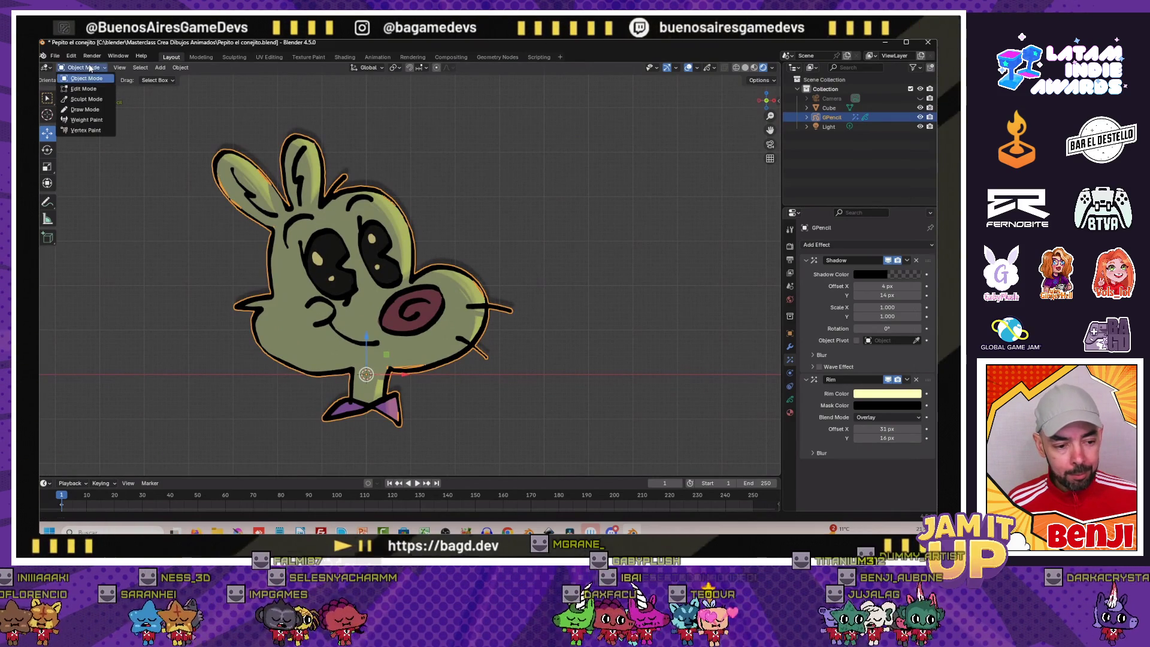
Delete the mouth stroke's points in Edit Mode and return the drawing to Object Mode
{"action": "left_click", "coordinate": [83, 70]}
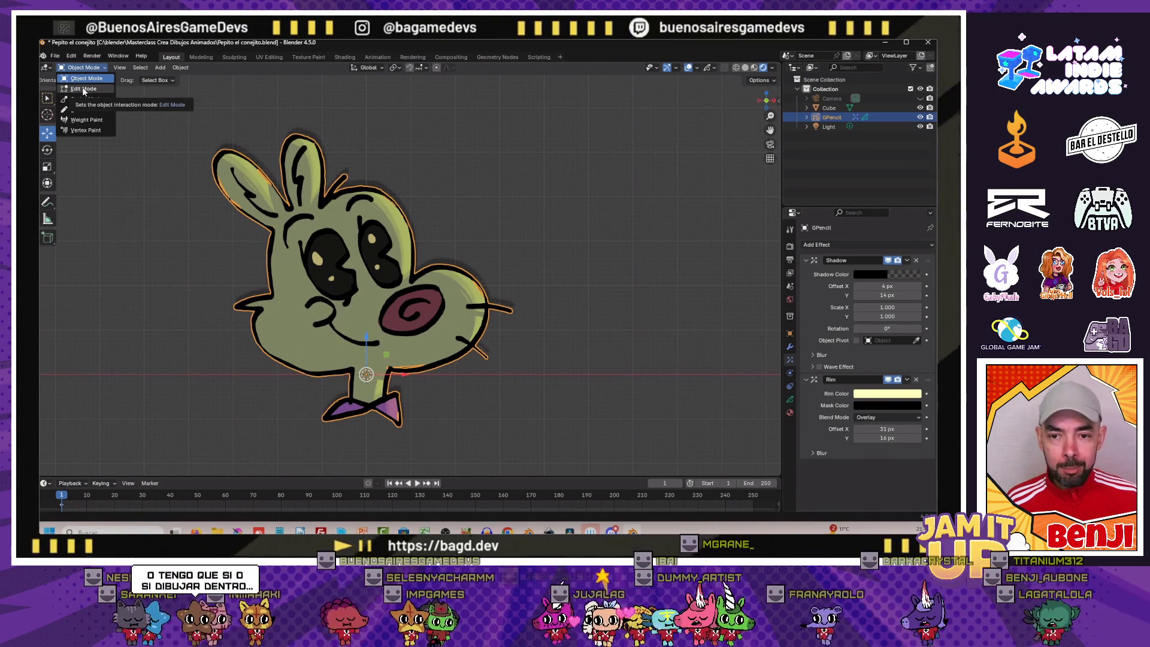
{"action": "left_click", "coordinate": [83, 89]}
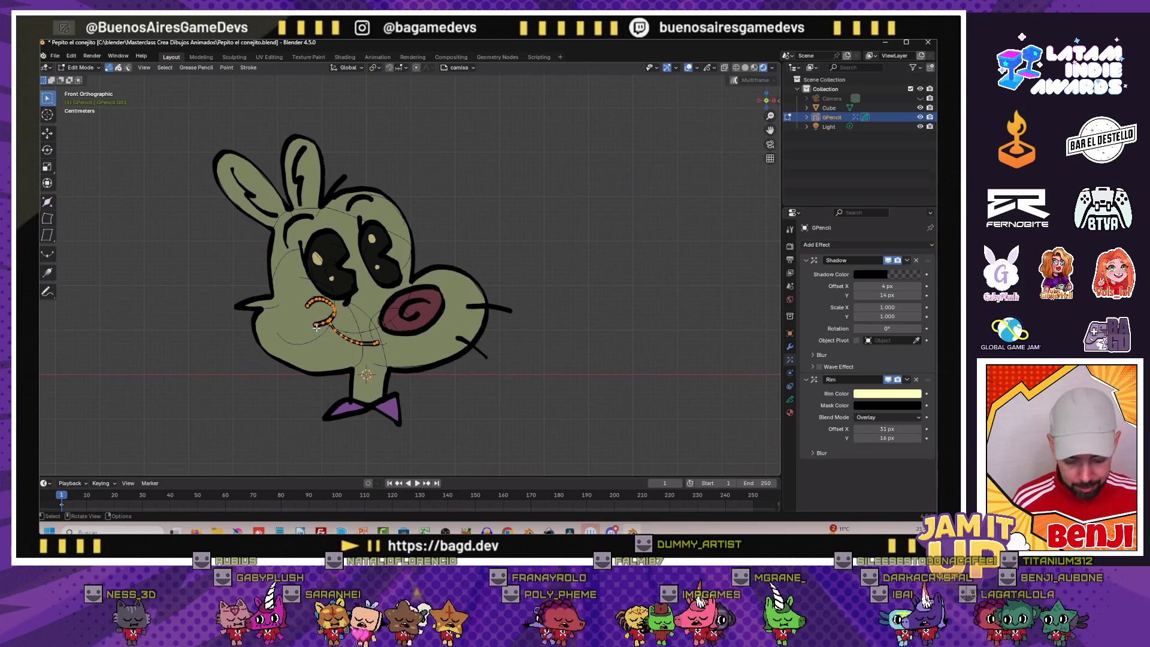
{"action": "key", "text": "x"}
{"action": "left_click", "coordinate": [270, 341]}
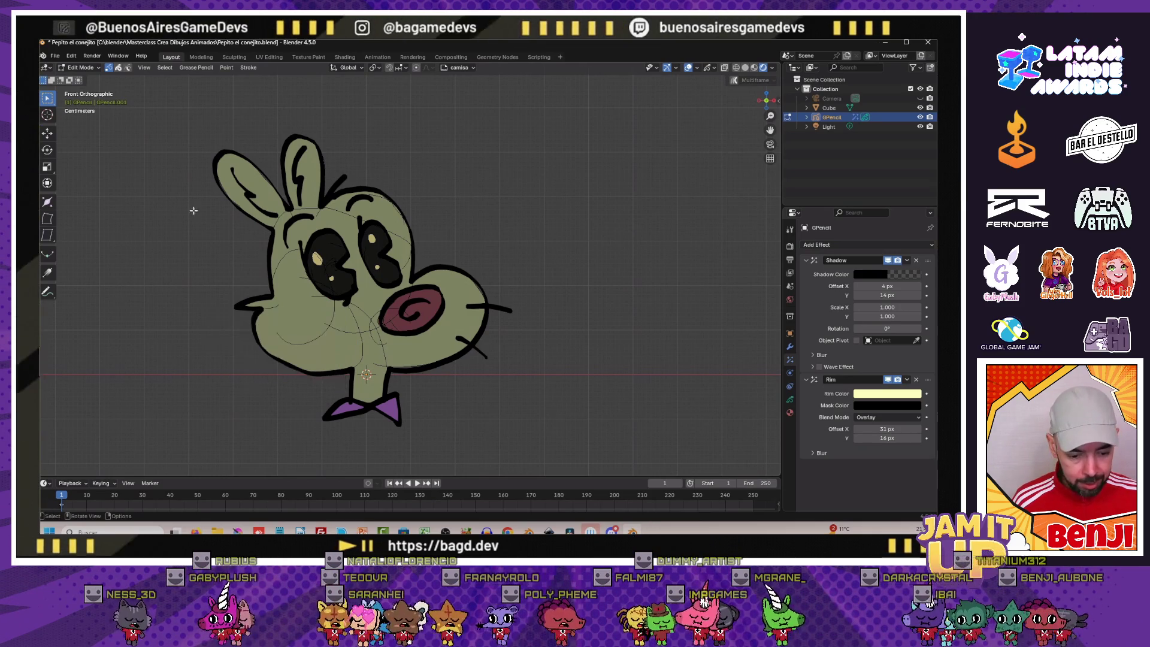
{"action": "left_click", "coordinate": [80, 68]}
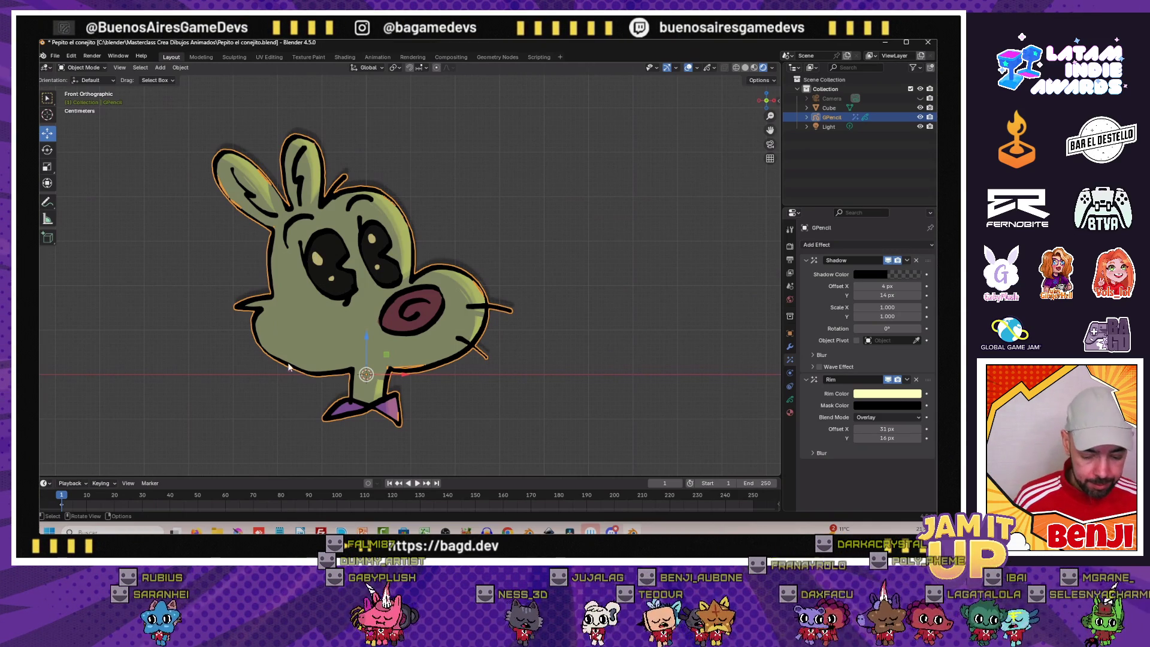
{"action": "left_click", "coordinate": [55, 56]}
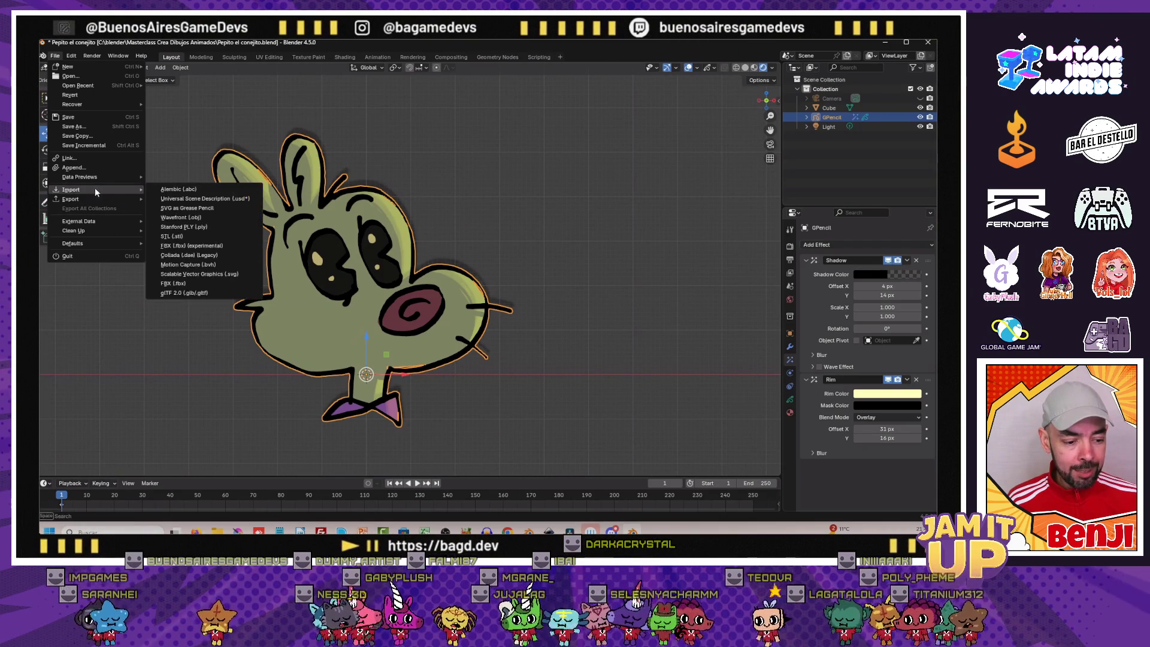
{"action": "mouse_move", "coordinate": [72, 190]}
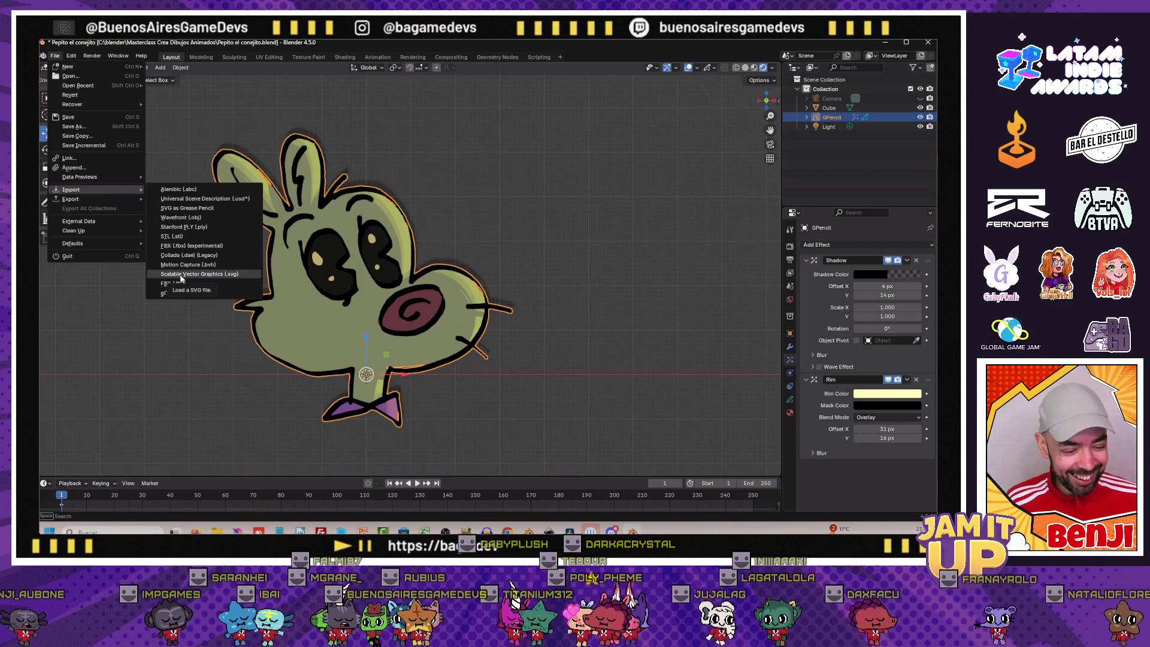
{"action": "left_click", "coordinate": [180, 277]}
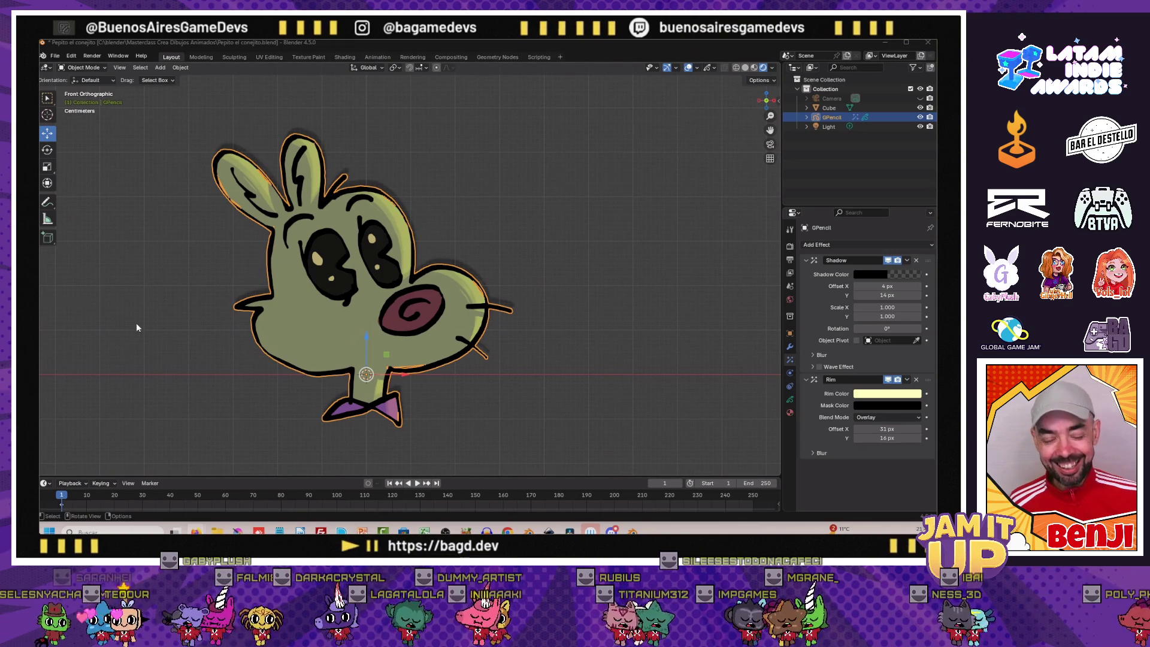
{"action": "left_click", "coordinate": [148, 337]}
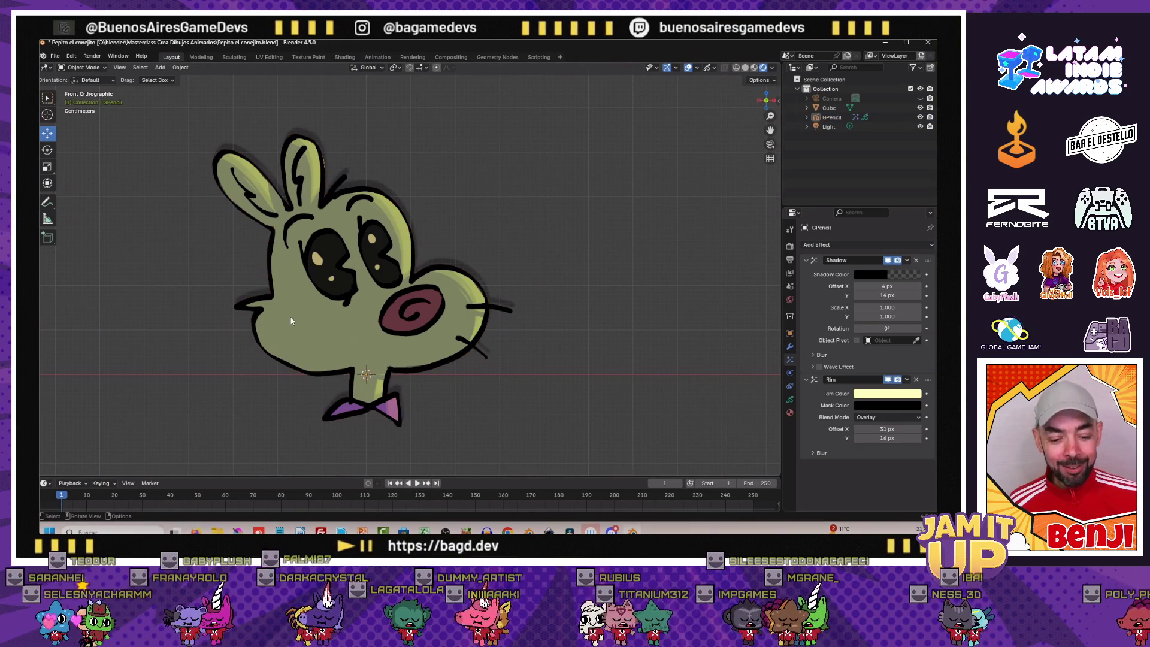
Reselect the bunny drawing and switch it into Sculpt Mode
{"action": "left_click", "coordinate": [296, 278]}
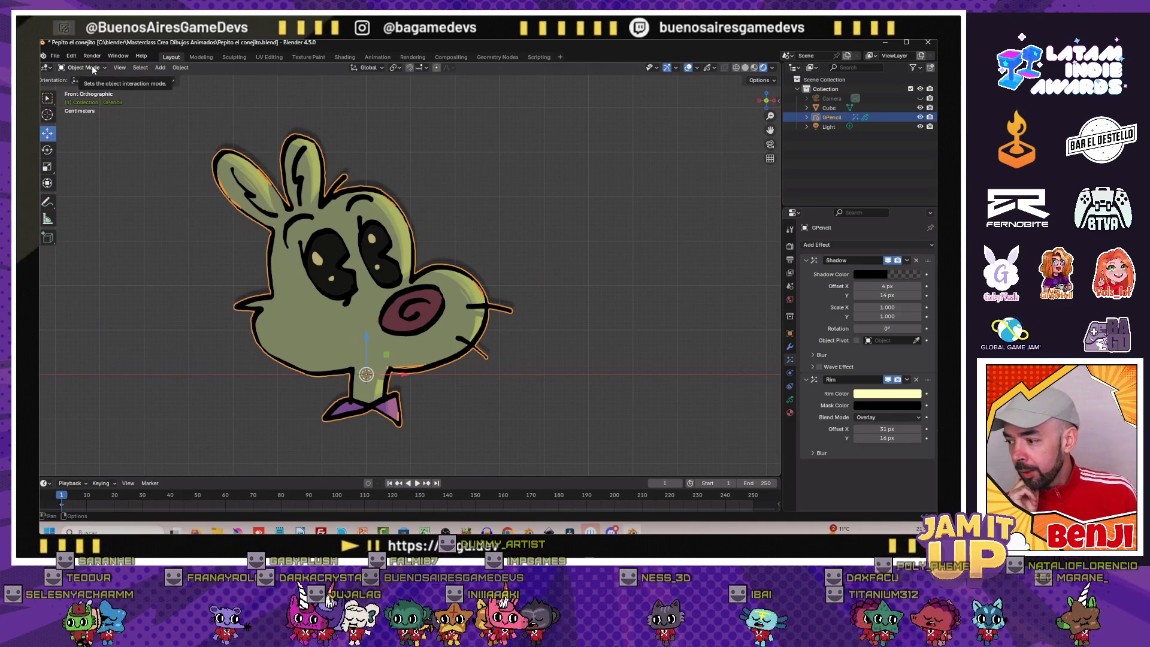
{"action": "left_click", "coordinate": [91, 65]}
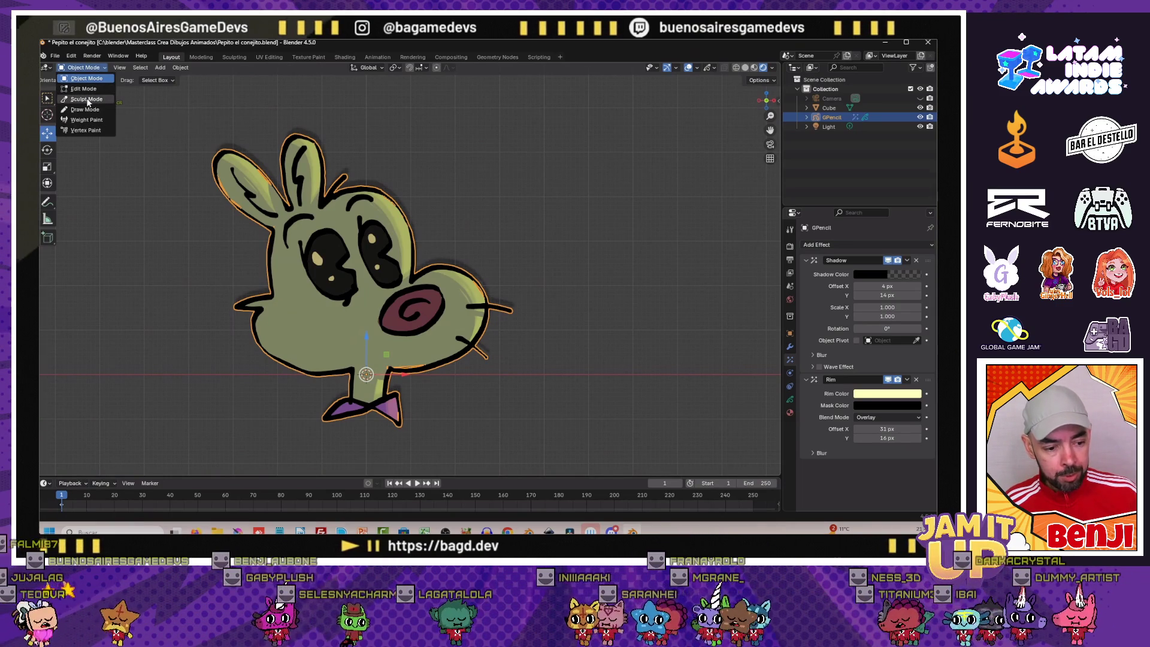
{"action": "left_click", "coordinate": [88, 100]}
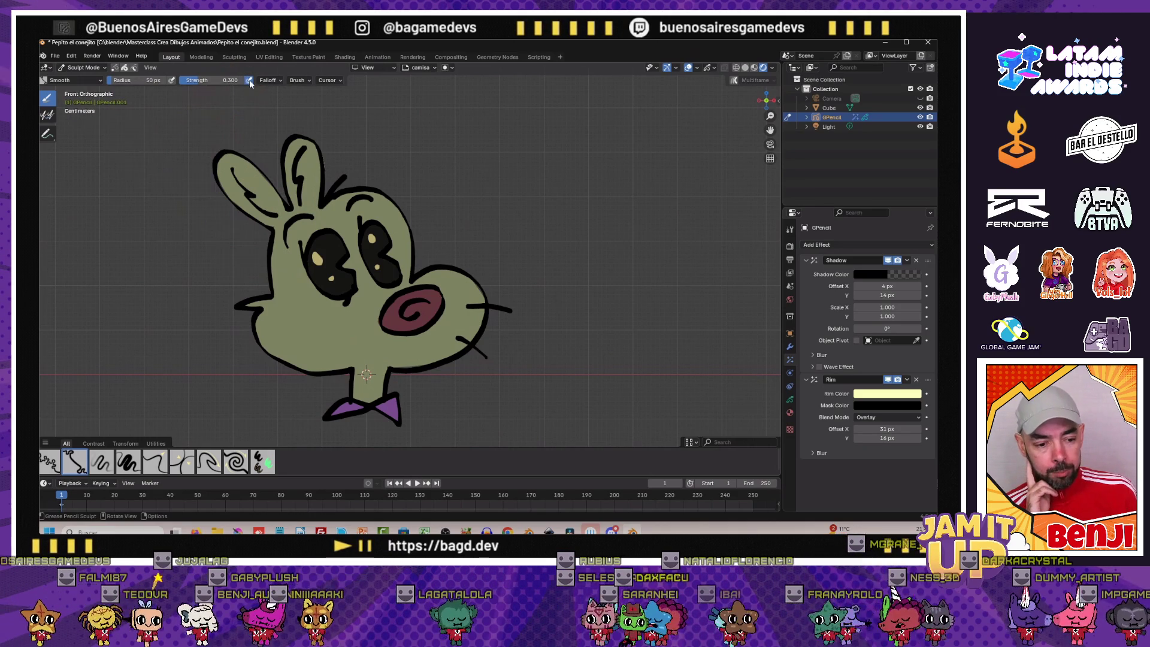
Reshape the nose spiral with a 111 px pressure-sensitive Grab brush, then return to Object Mode
{"action": "left_click", "coordinate": [250, 82]}
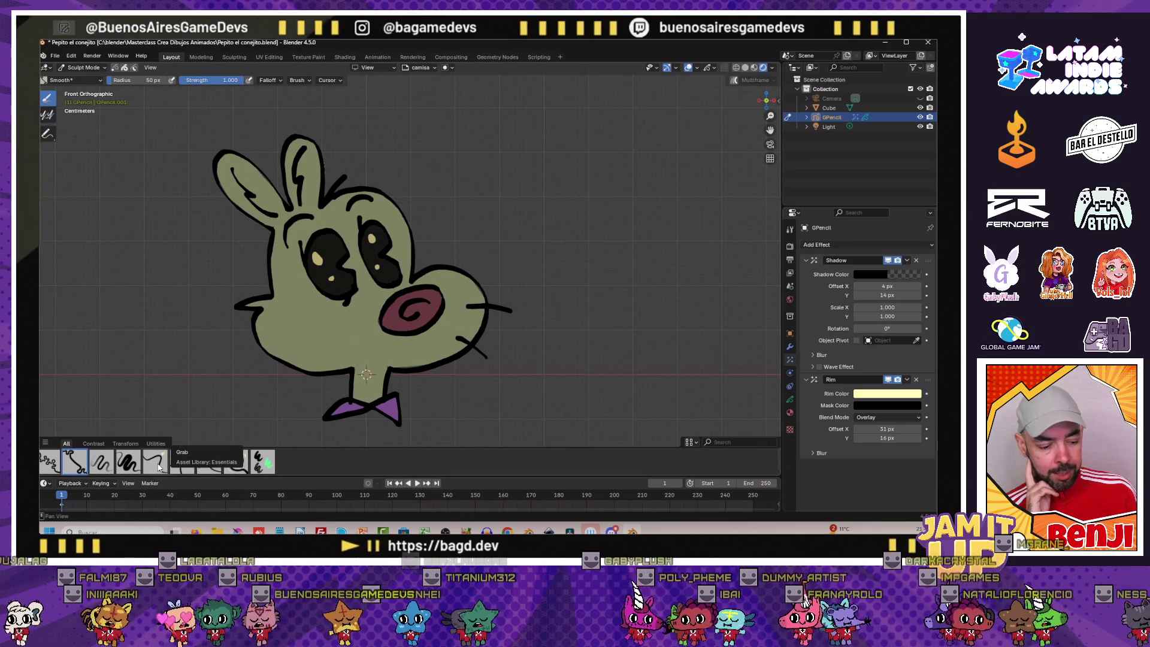
{"action": "left_click", "coordinate": [127, 462]}
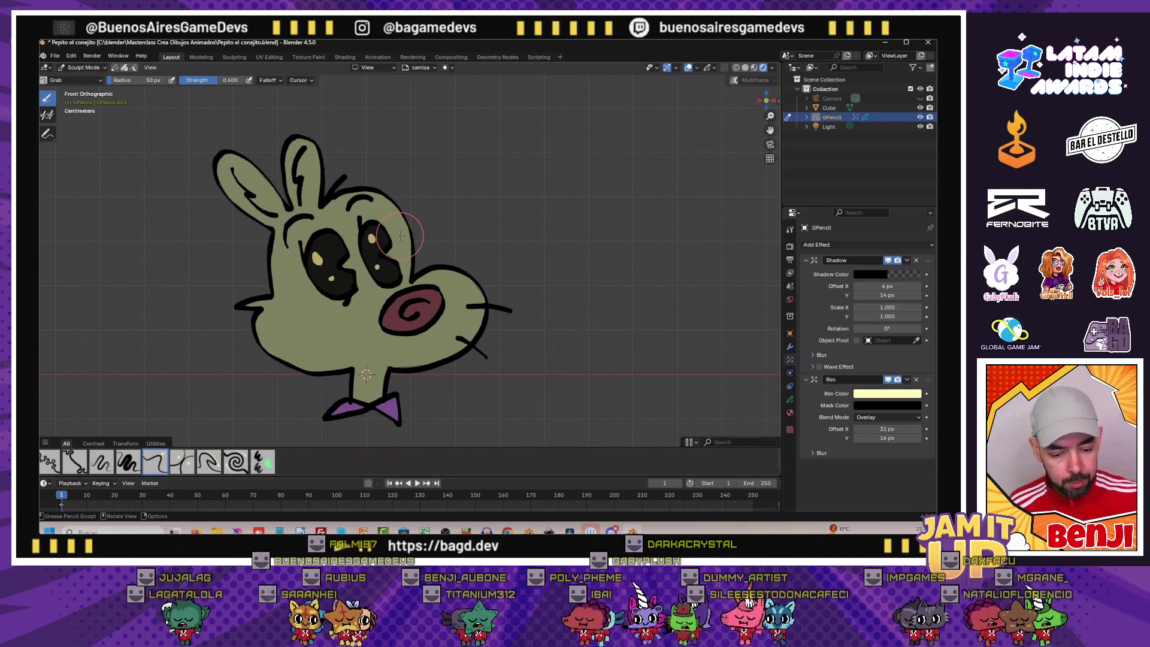
{"action": "key", "text": "f"}
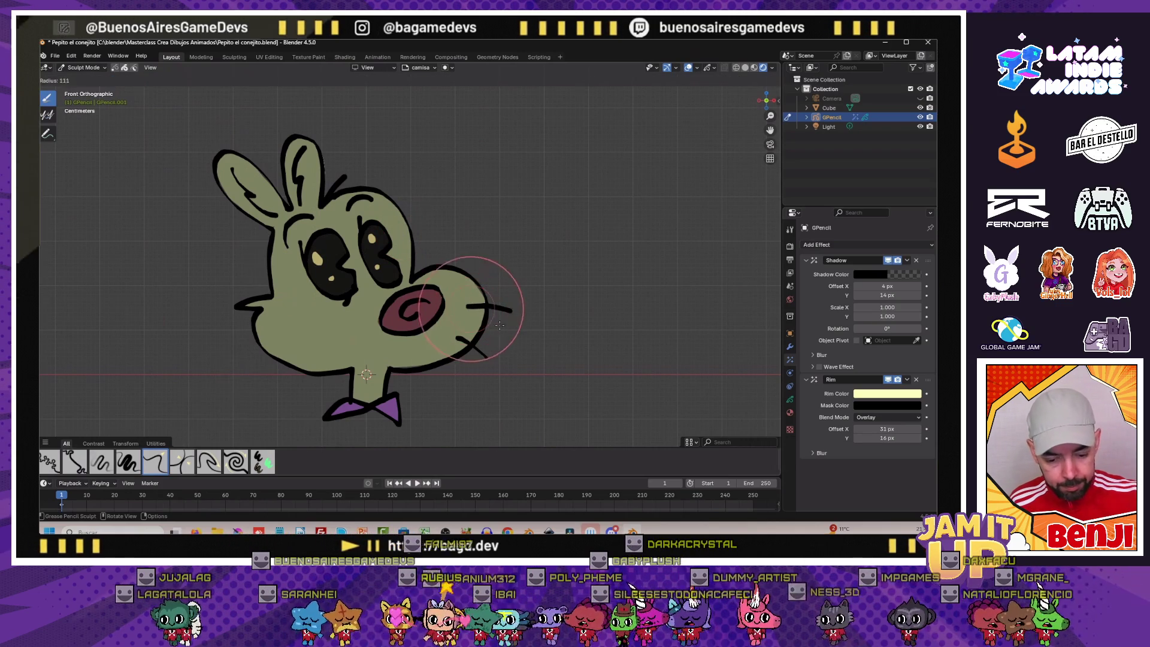
{"action": "left_click", "coordinate": [488, 310]}
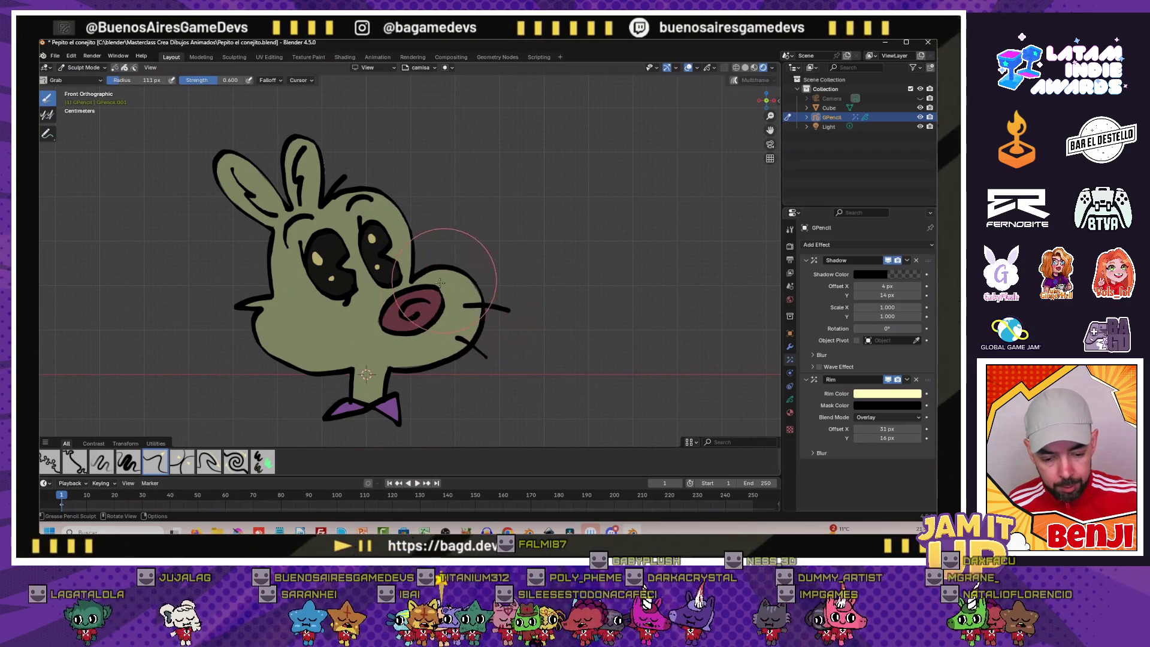
{"action": "scroll", "coordinate": [434, 292], "scroll_direction": "up", "scroll_amount": 3}
{"action": "scroll", "coordinate": [449, 314], "scroll_direction": "up", "scroll_amount": 2}
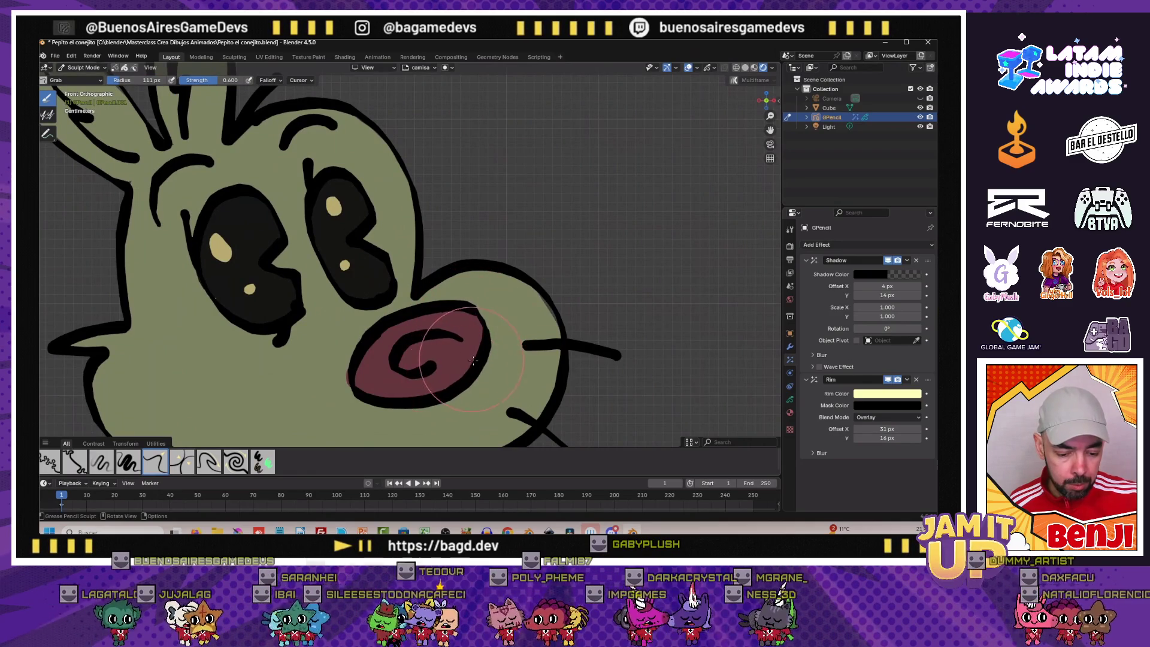
{"action": "left_click_drag", "start_coordinate": [422, 400], "coordinate": [350, 370]}
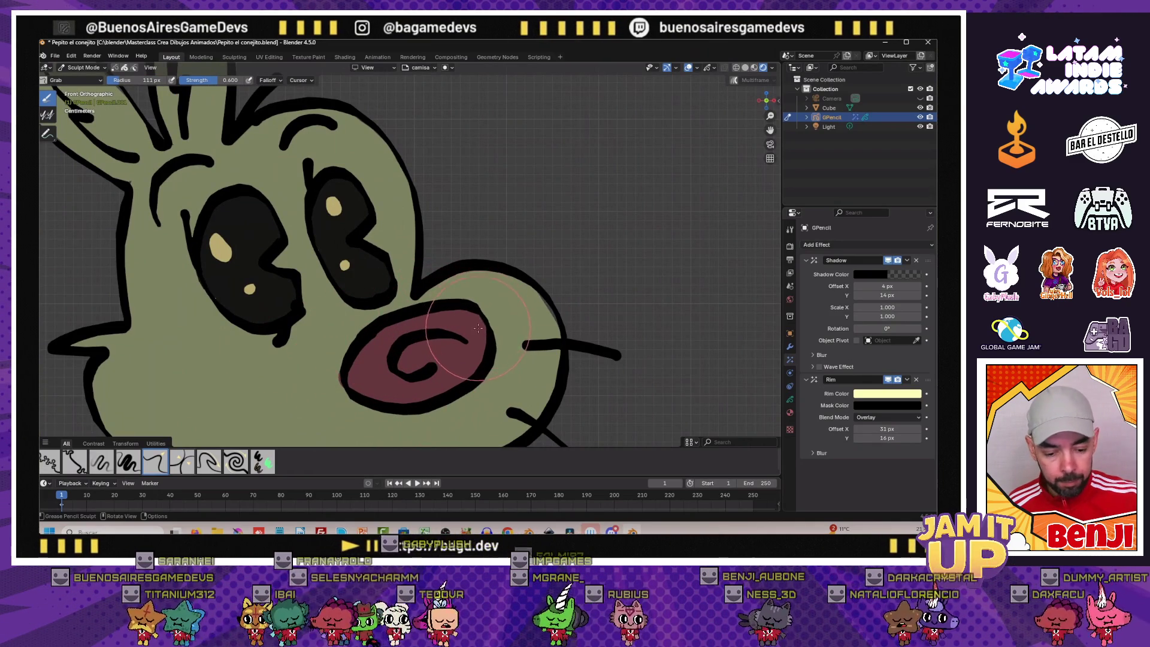
{"action": "scroll", "coordinate": [445, 319], "scroll_direction": "down", "scroll_amount": 2}
{"action": "scroll", "coordinate": [360, 310], "scroll_direction": "down", "scroll_amount": 1}
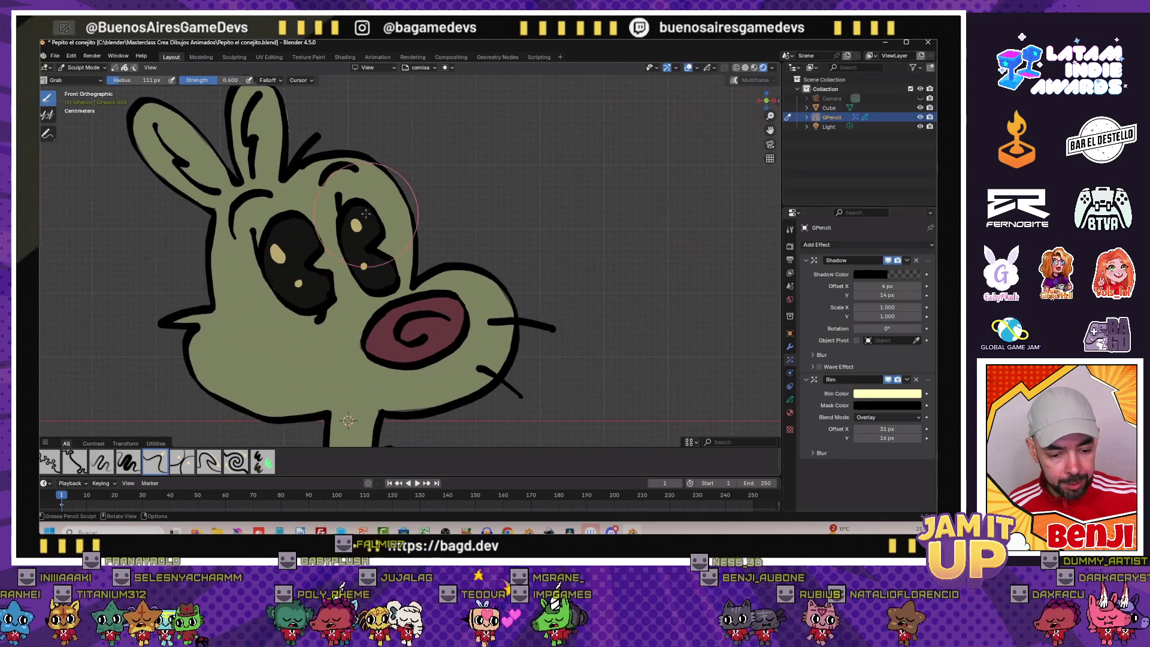
{"action": "scroll", "coordinate": [289, 295], "scroll_direction": "up", "scroll_amount": 2}
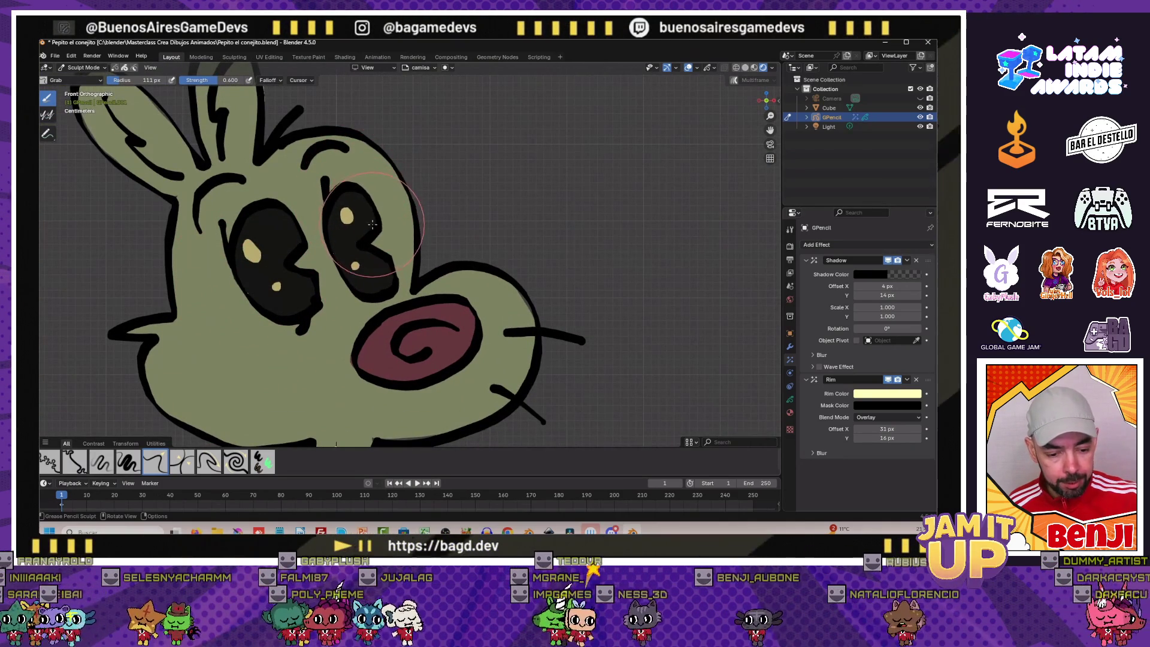
{"action": "scroll", "coordinate": [372, 222], "scroll_direction": "down", "scroll_amount": 5}
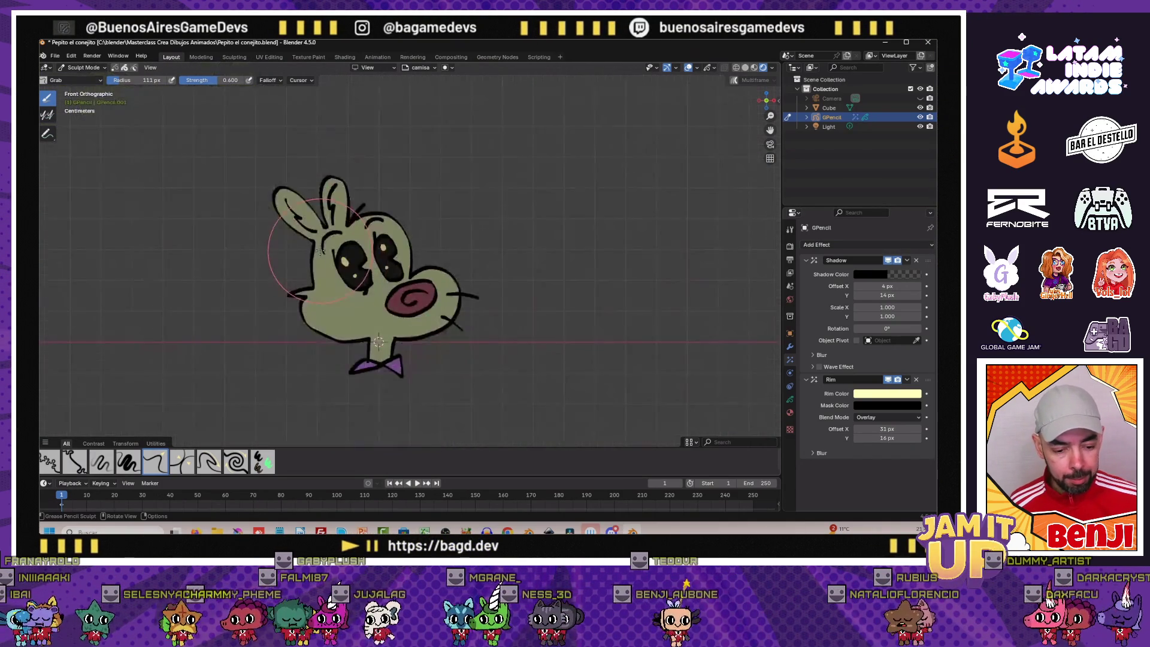
{"action": "left_click", "coordinate": [85, 68]}
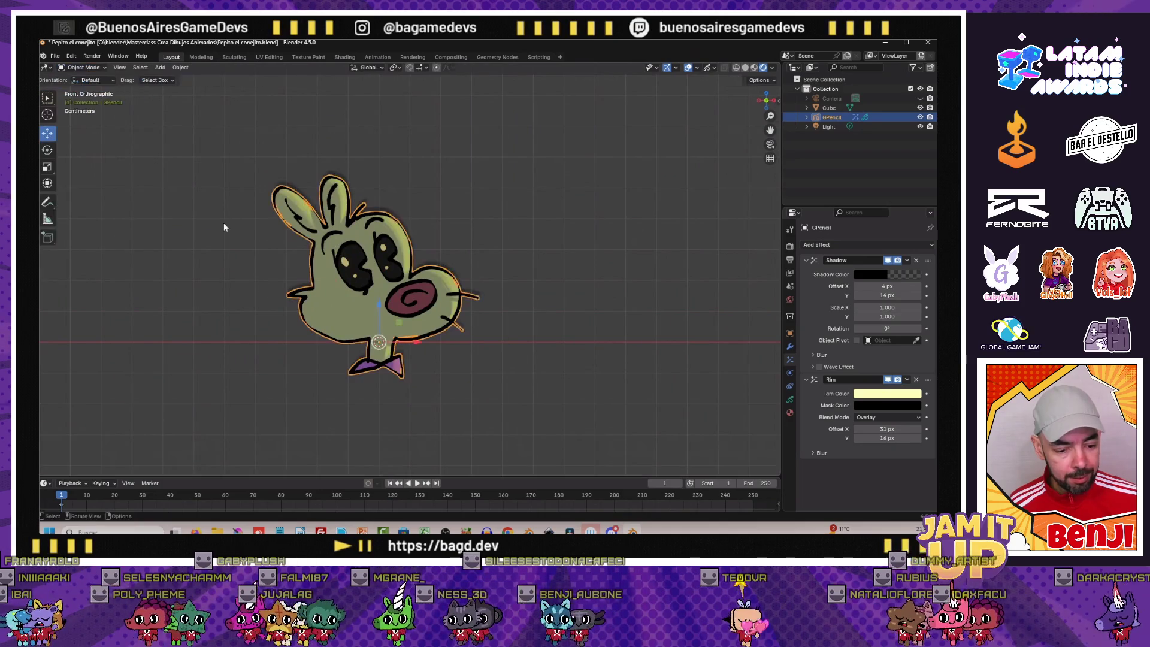
{"action": "scroll", "coordinate": [269, 306], "scroll_direction": "up", "scroll_amount": 2}
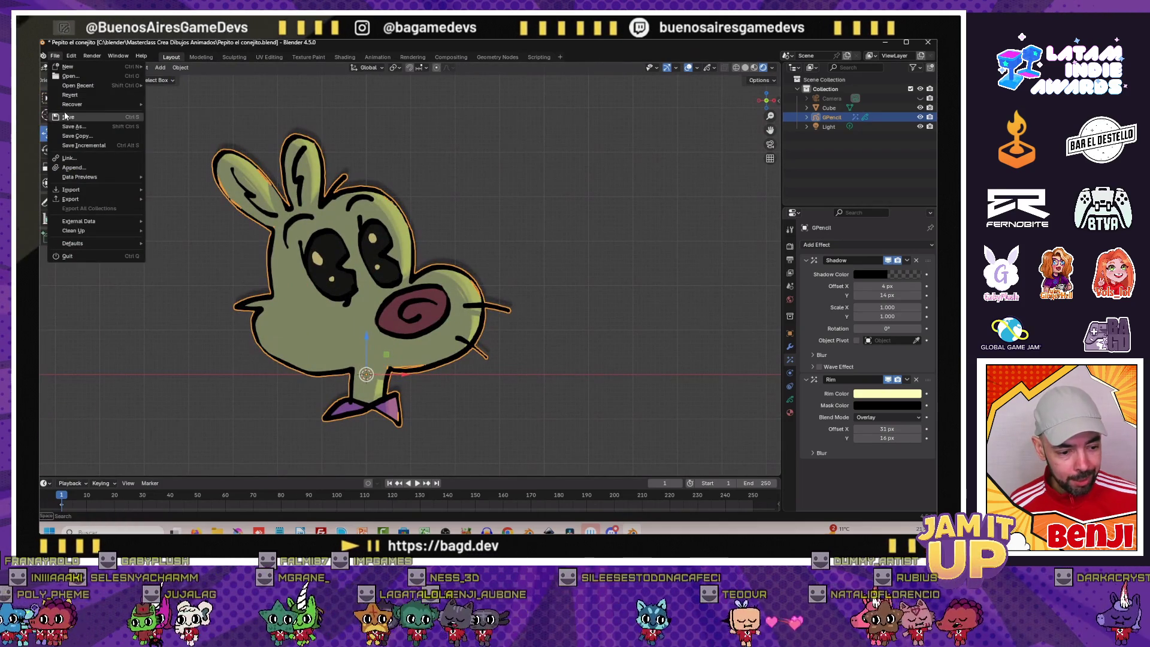
Save the bunny file and bring up the Shift+A add menu for armatures
{"action": "key", "text": "ctrl+s"}
{"action": "scroll", "coordinate": [230, 305], "scroll_direction": "down", "scroll_amount": 1}
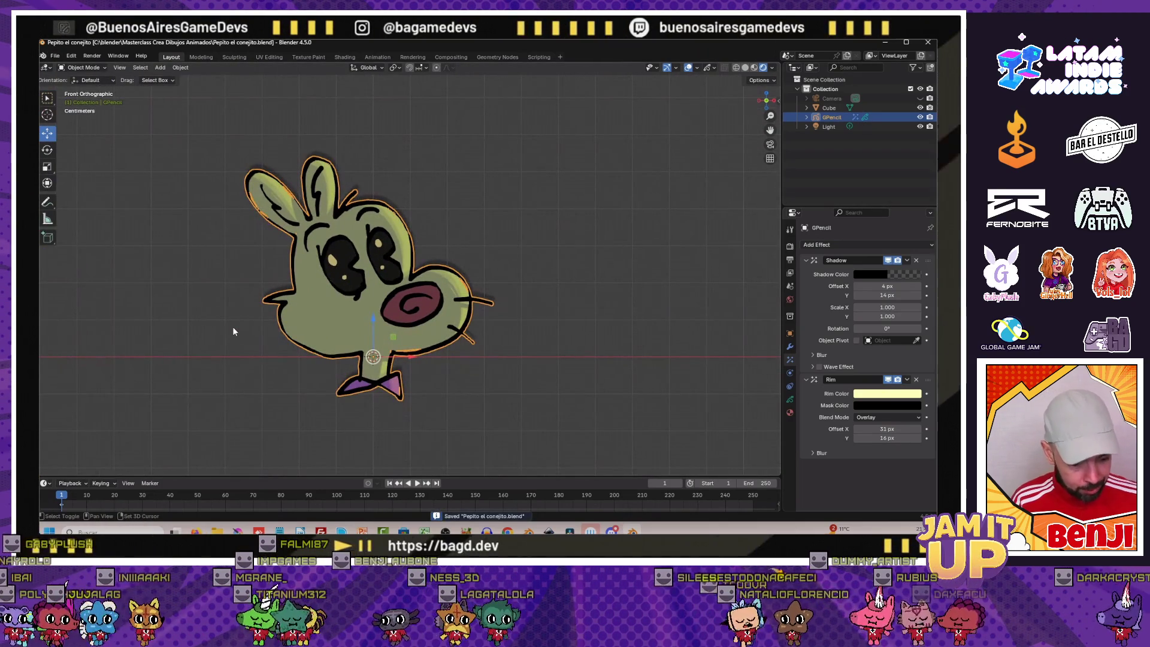
{"action": "key", "text": "shift+a"}
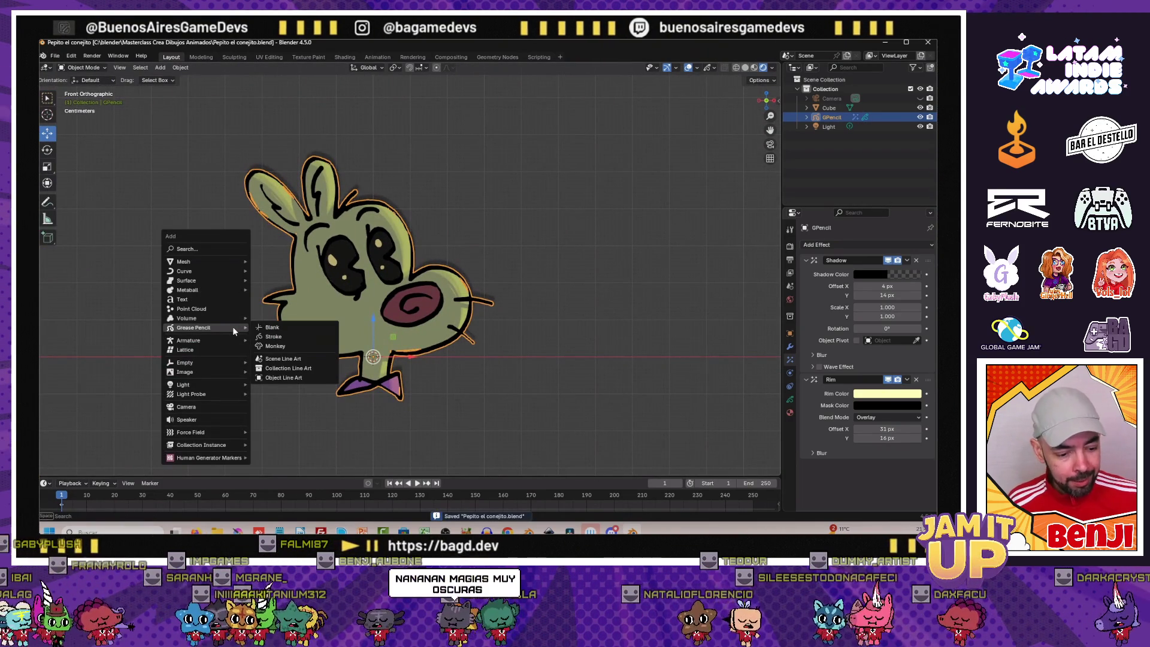
{"action": "key", "text": "Escape"}
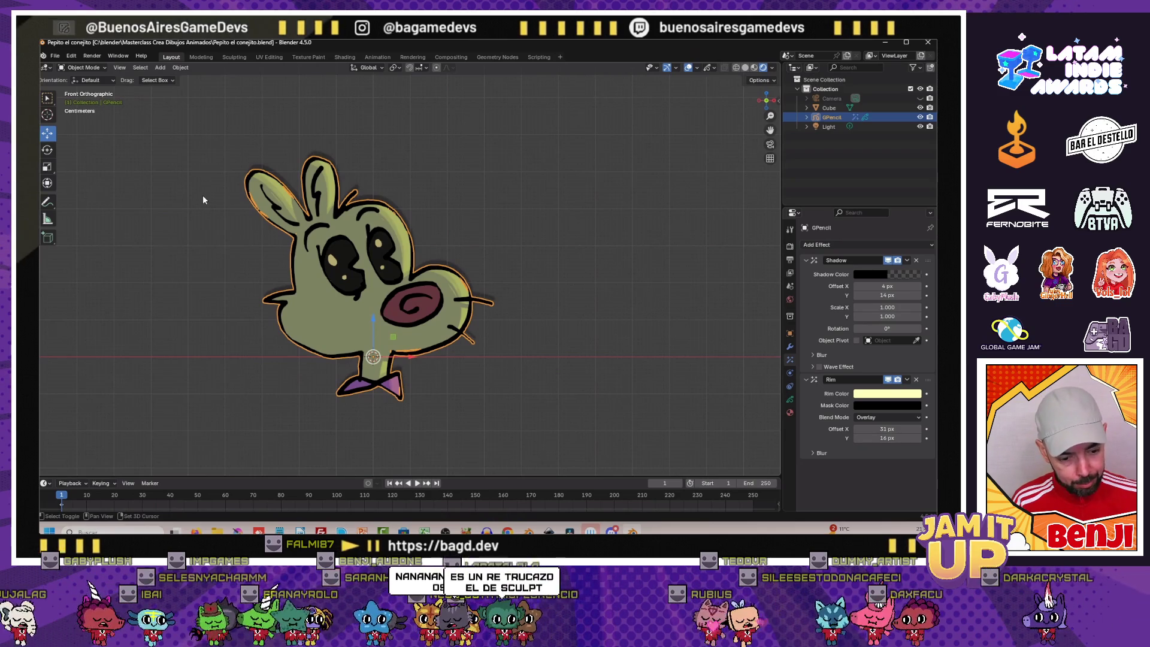
{"action": "key", "text": "shift+a"}
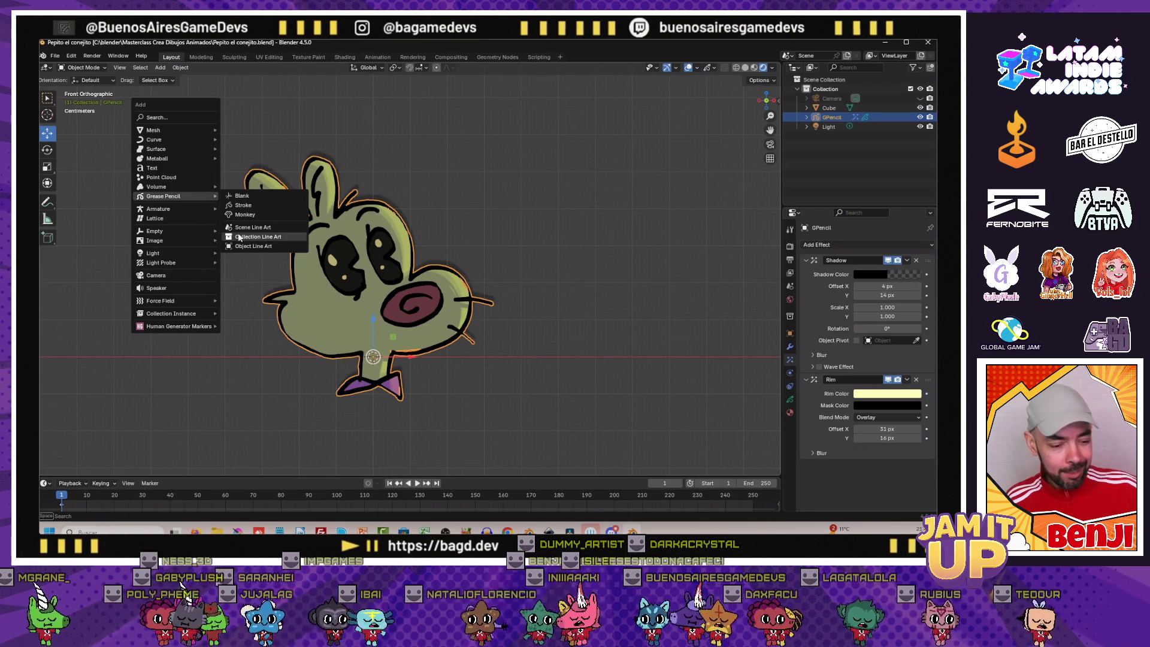
{"action": "mouse_move", "coordinate": [159, 208]}
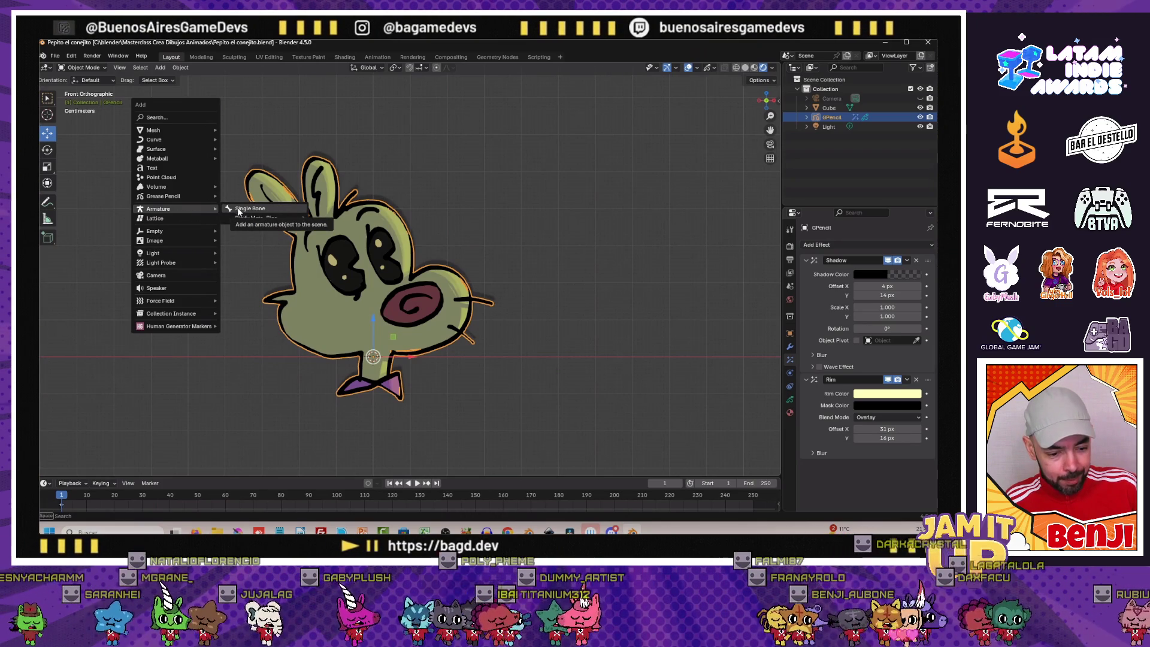
Add a single-bone armature, shrink it and place it at the bunny's neck in front view
{"action": "left_click", "coordinate": [239, 209]}
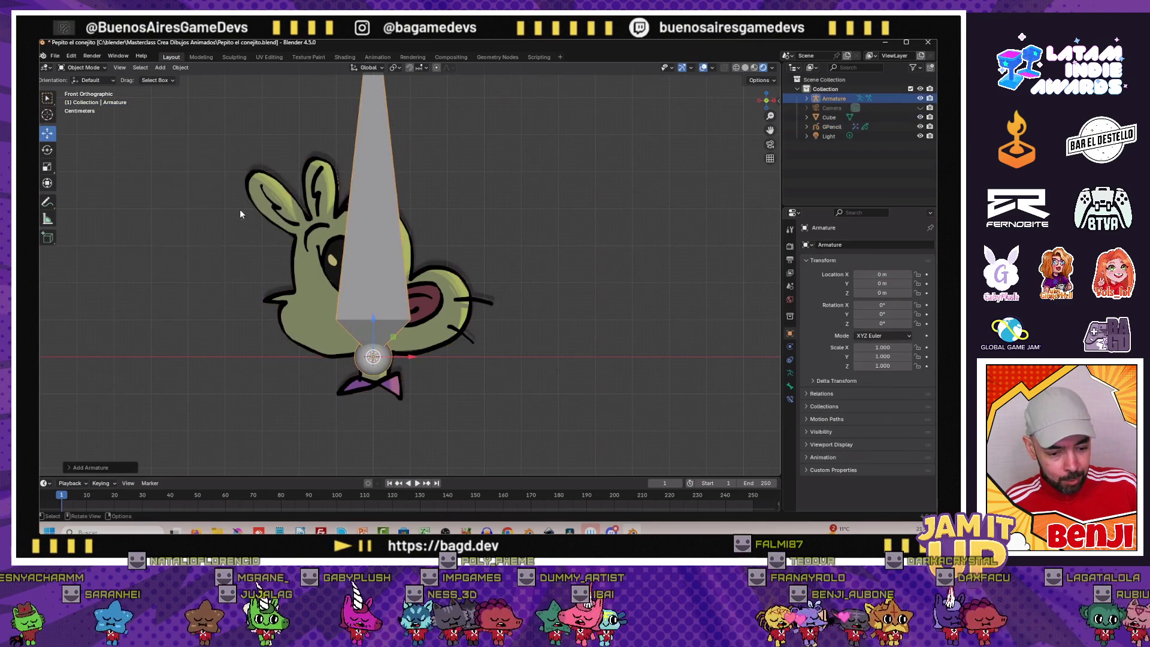
{"action": "scroll", "coordinate": [271, 233], "scroll_direction": "down", "scroll_amount": 1}
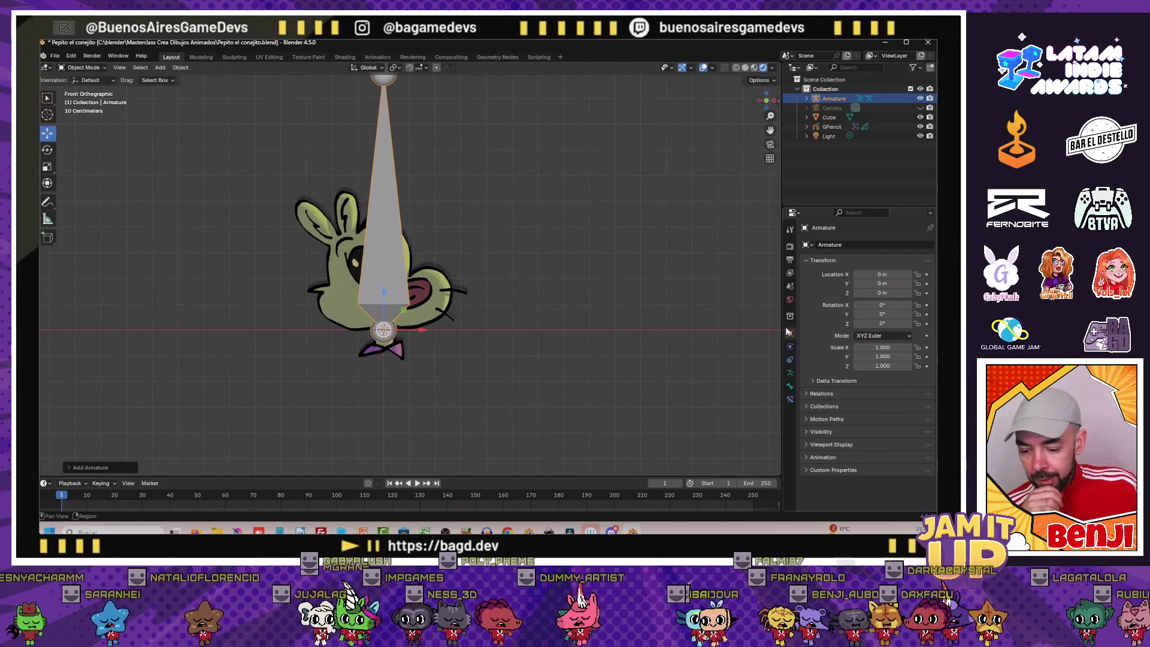
{"action": "left_click", "coordinate": [826, 444]}
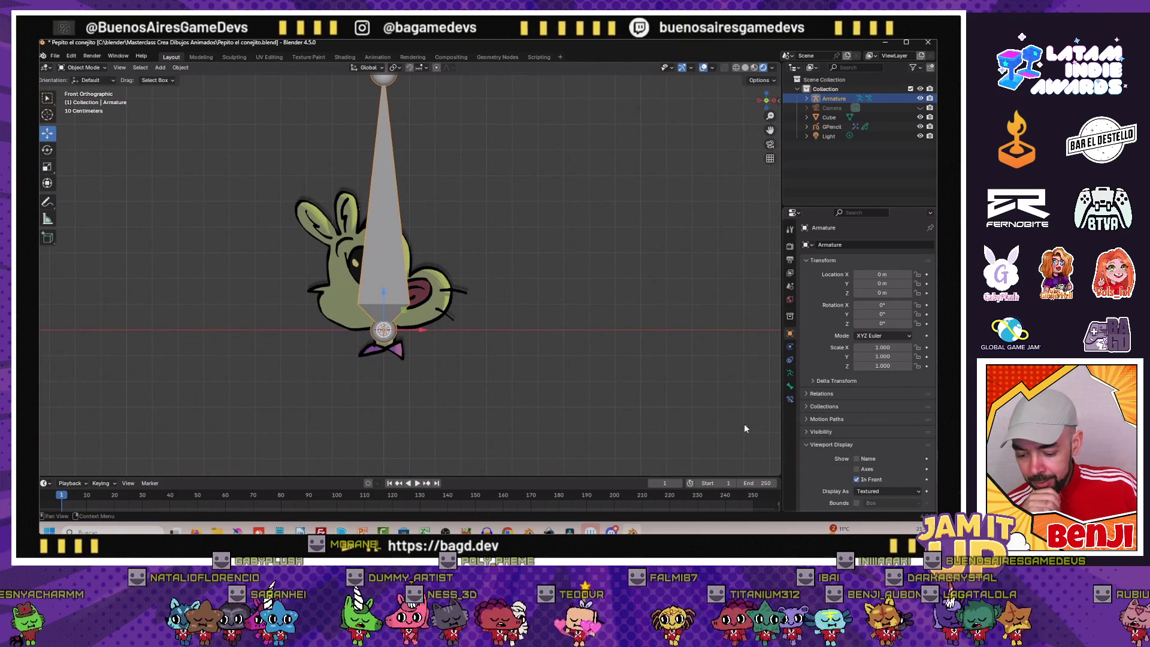
{"action": "key", "text": "s"}
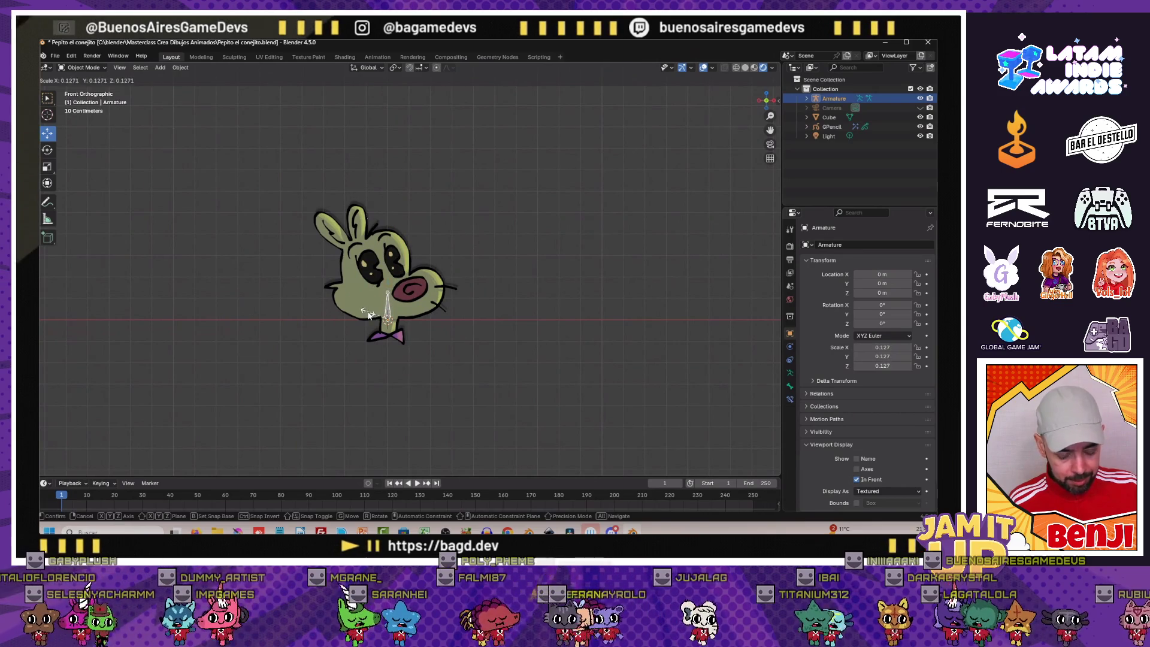
{"action": "left_click", "coordinate": [349, 309]}
{"action": "key", "text": "g"}
{"action": "left_click", "coordinate": [351, 328]}
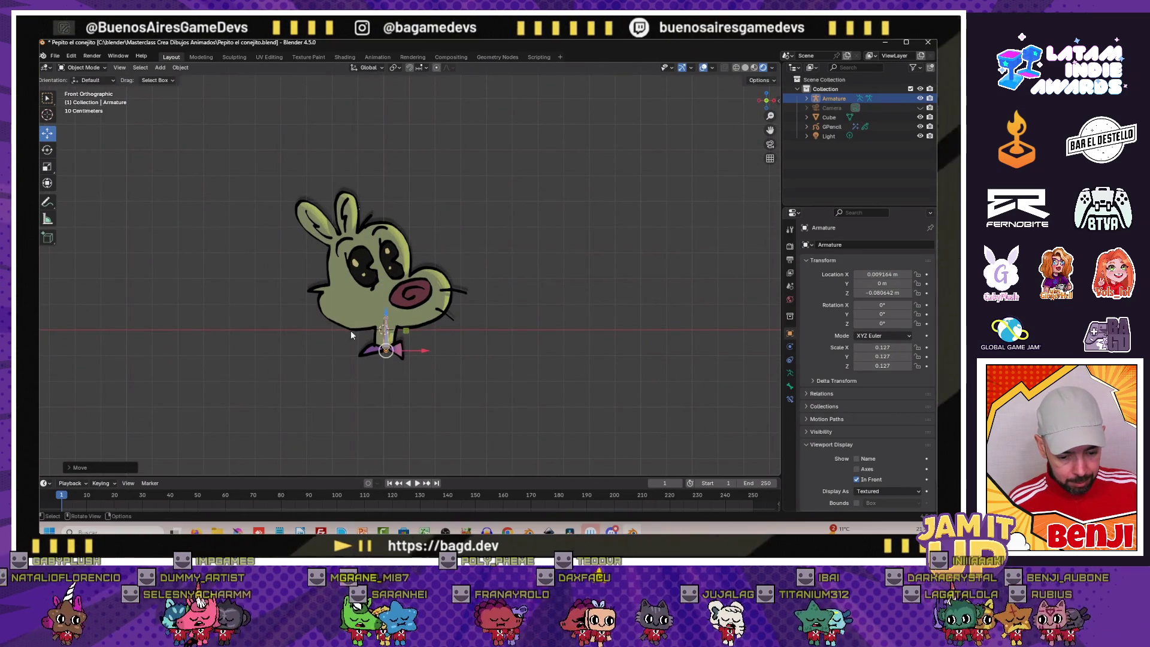
{"action": "middle_click_drag", "start_coordinate": [350, 330], "coordinate": [332, 341]}
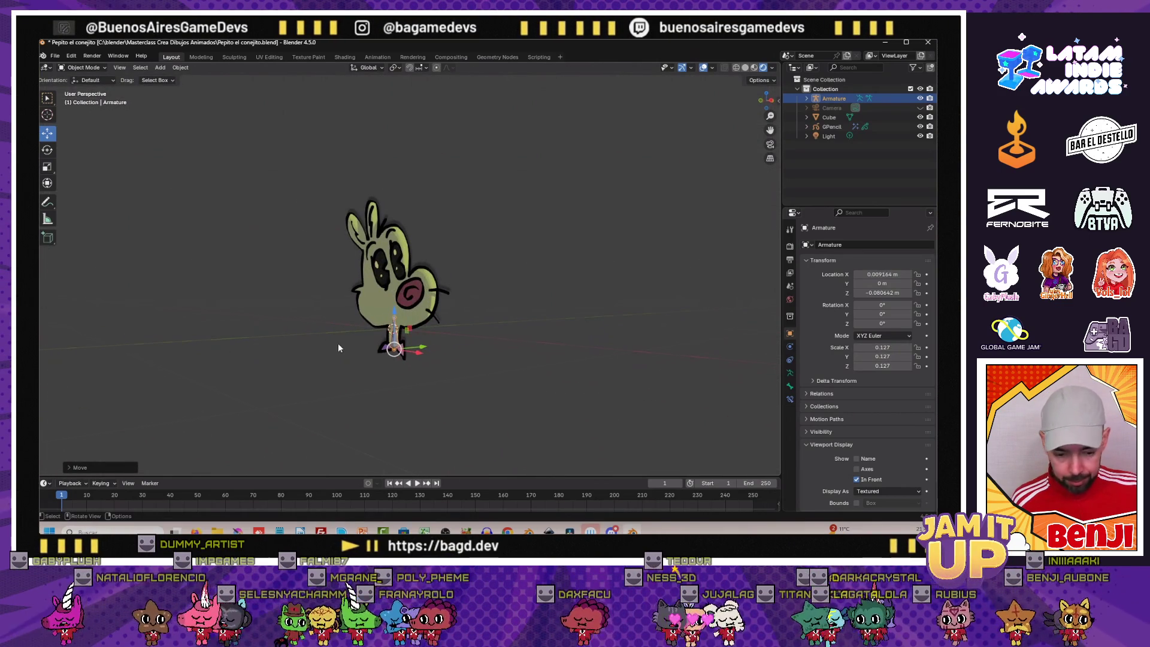
{"action": "key", "text": "KP_1"}
{"action": "scroll", "coordinate": [337, 342], "scroll_direction": "up", "scroll_amount": 5}
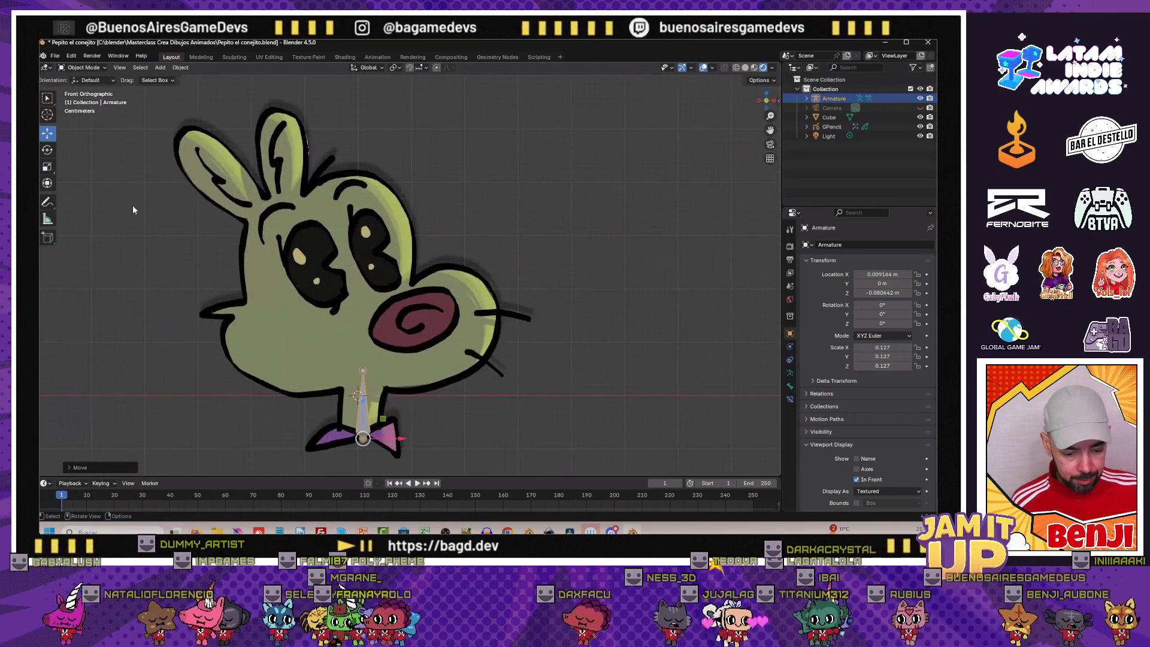
In bone Edit Mode, adjust the neck bone tip and extrude a bone up into the head
{"action": "left_click", "coordinate": [82, 69]}
{"action": "left_click", "coordinate": [85, 90]}
{"action": "scroll", "coordinate": [324, 303], "scroll_direction": "down", "scroll_amount": 3}
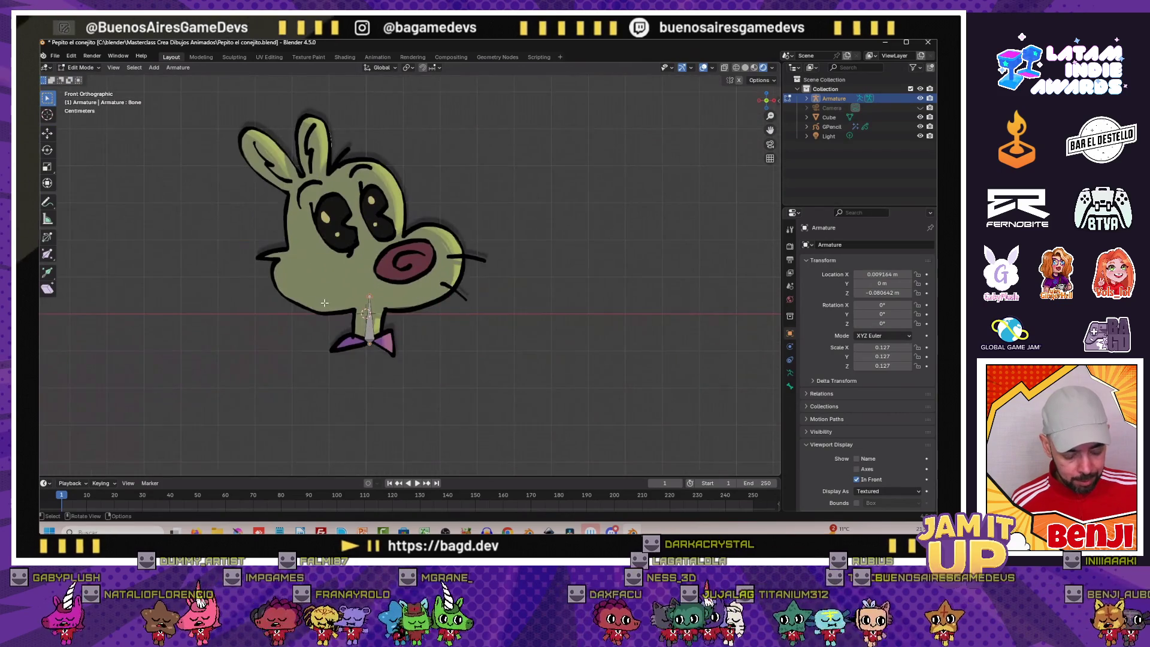
{"action": "scroll", "coordinate": [324, 303], "scroll_direction": "up", "scroll_amount": 1}
{"action": "key", "text": "g"}
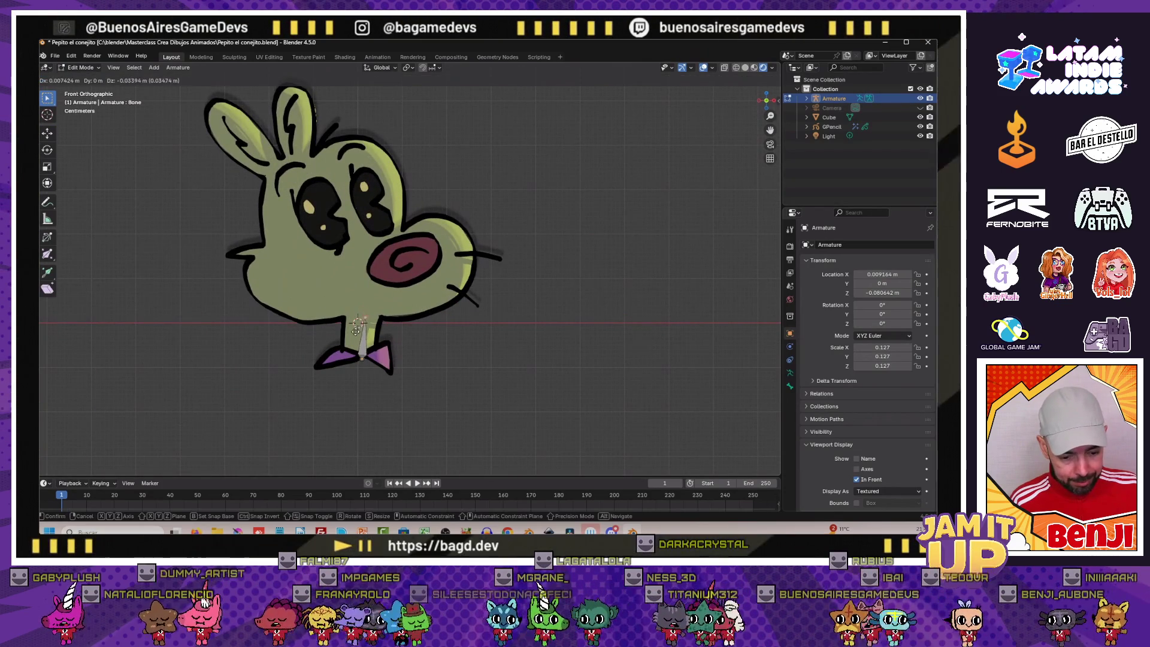
{"action": "left_click", "coordinate": [358, 327]}
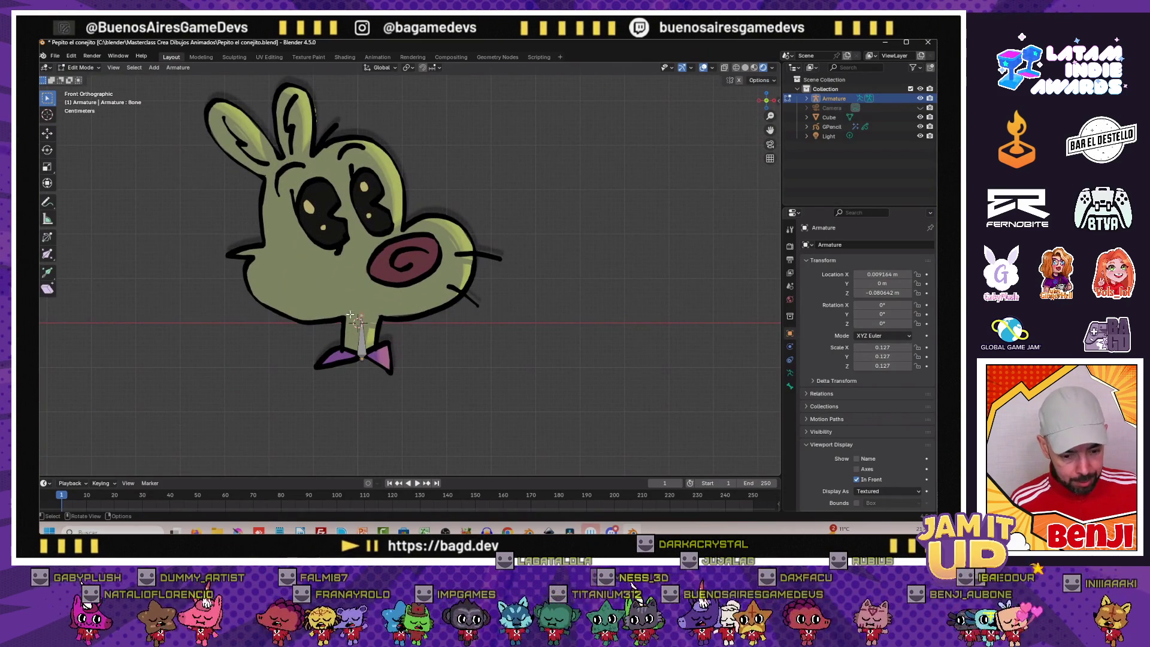
{"action": "key", "text": "e"}
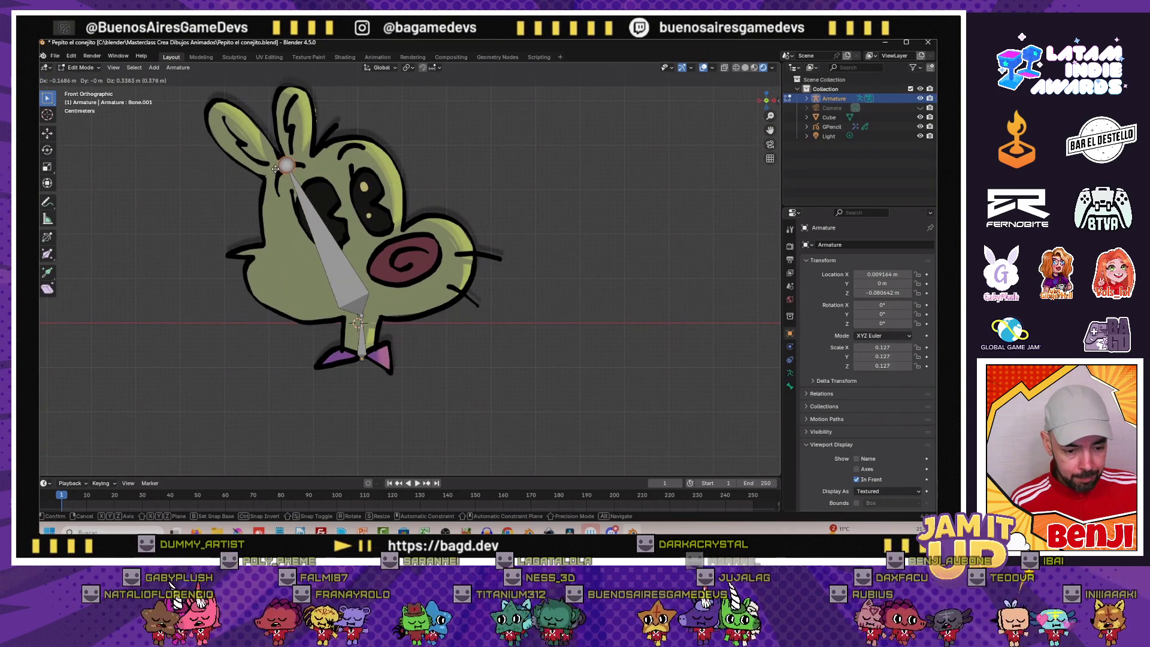
{"action": "left_click", "coordinate": [275, 168]}
{"action": "scroll", "coordinate": [275, 167], "scroll_direction": "down", "scroll_amount": 1}
Extrude bones from the head to the left ear tip and the middle ear top
{"action": "key", "text": "e"}
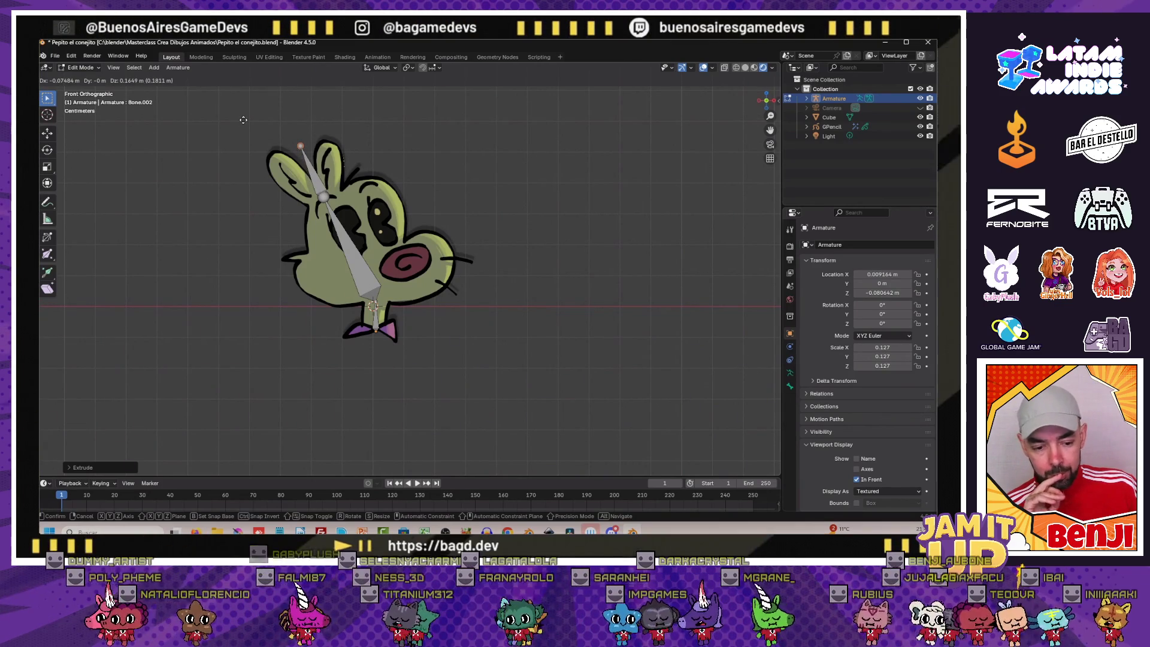
{"action": "key", "text": "Escape"}
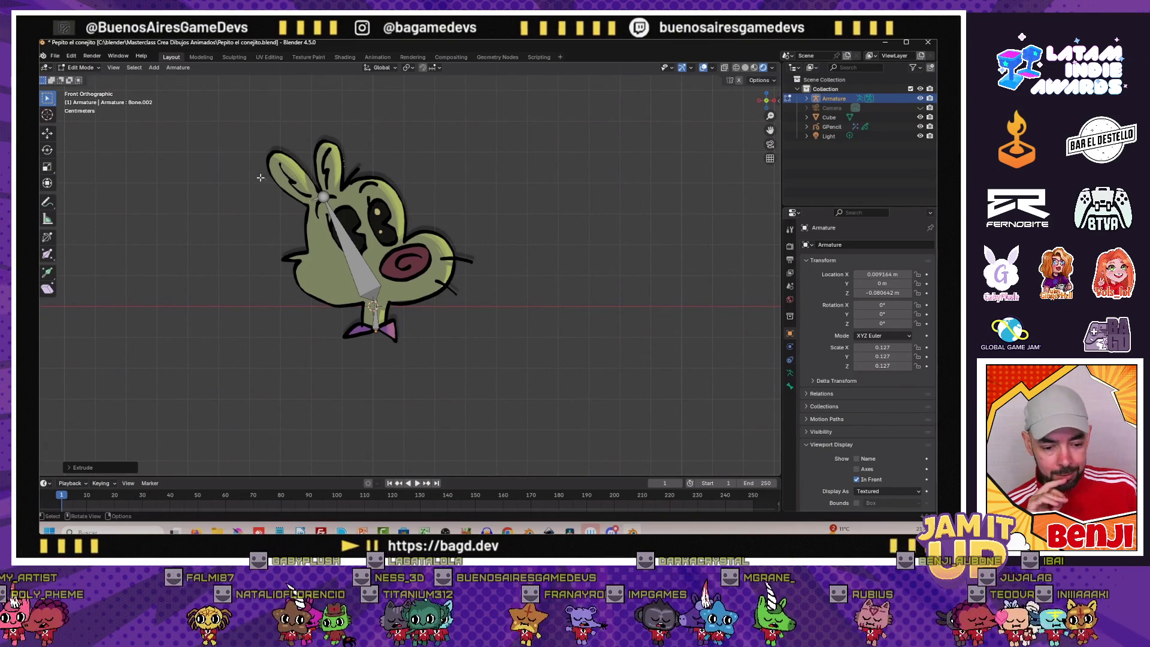
{"action": "scroll", "coordinate": [307, 199], "scroll_direction": "up", "scroll_amount": 1}
{"action": "left_click_drag", "start_coordinate": [319, 200], "coordinate": [310, 187]}
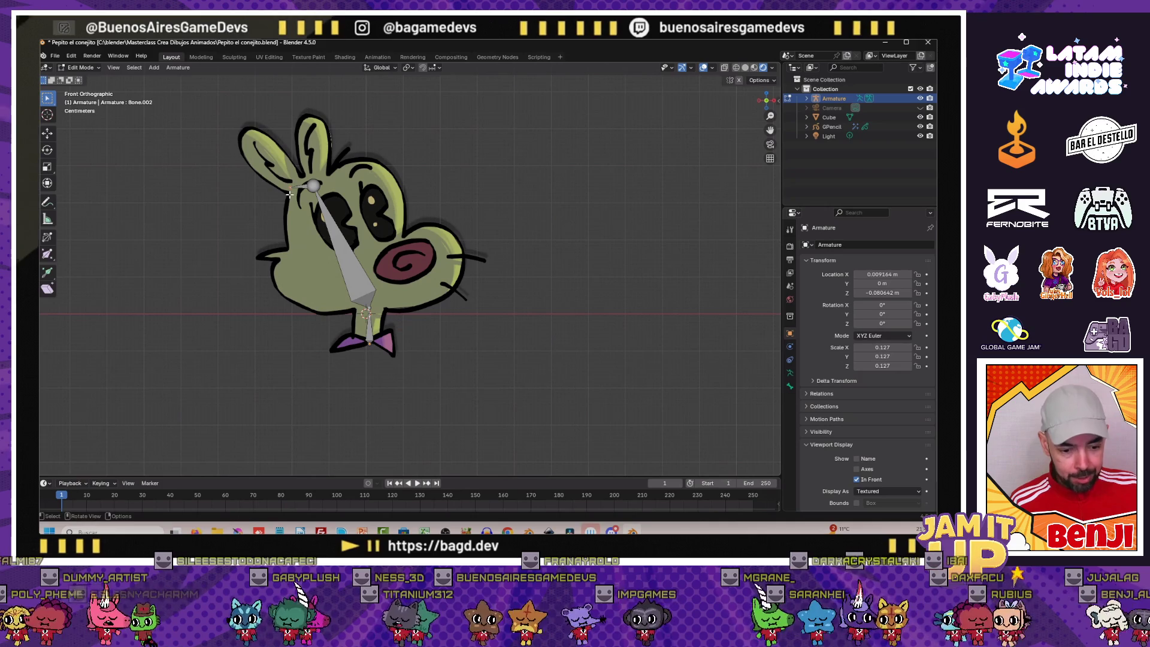
{"action": "key", "text": "e"}
{"action": "left_click", "coordinate": [245, 134]}
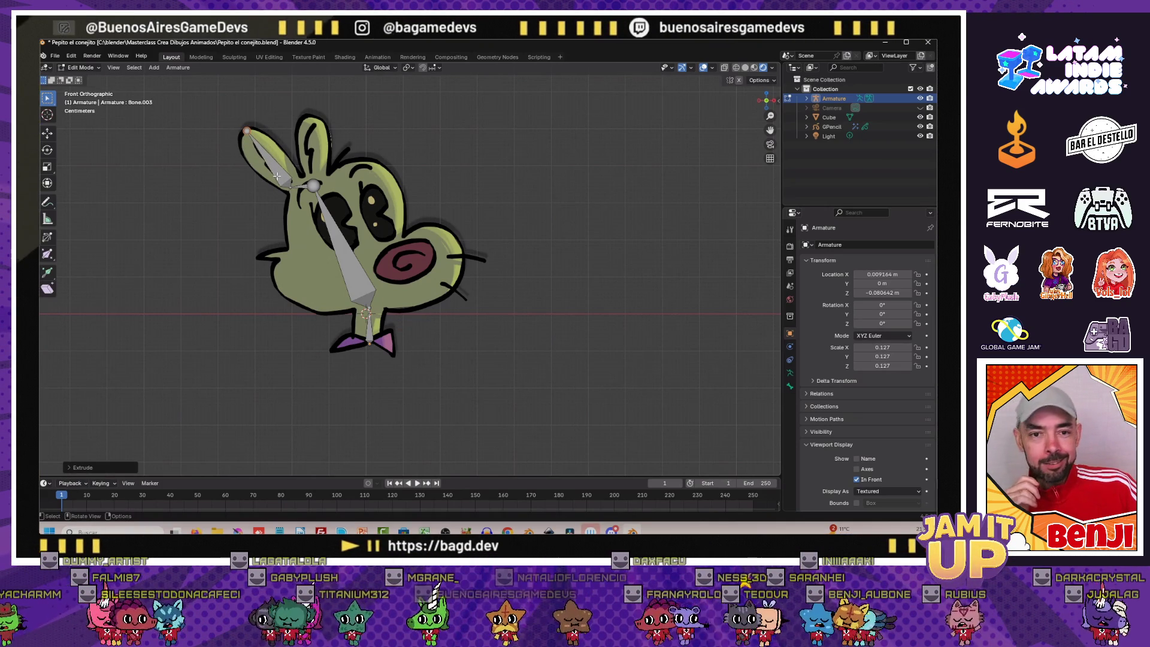
{"action": "scroll", "coordinate": [296, 199], "scroll_direction": "up", "scroll_amount": 2}
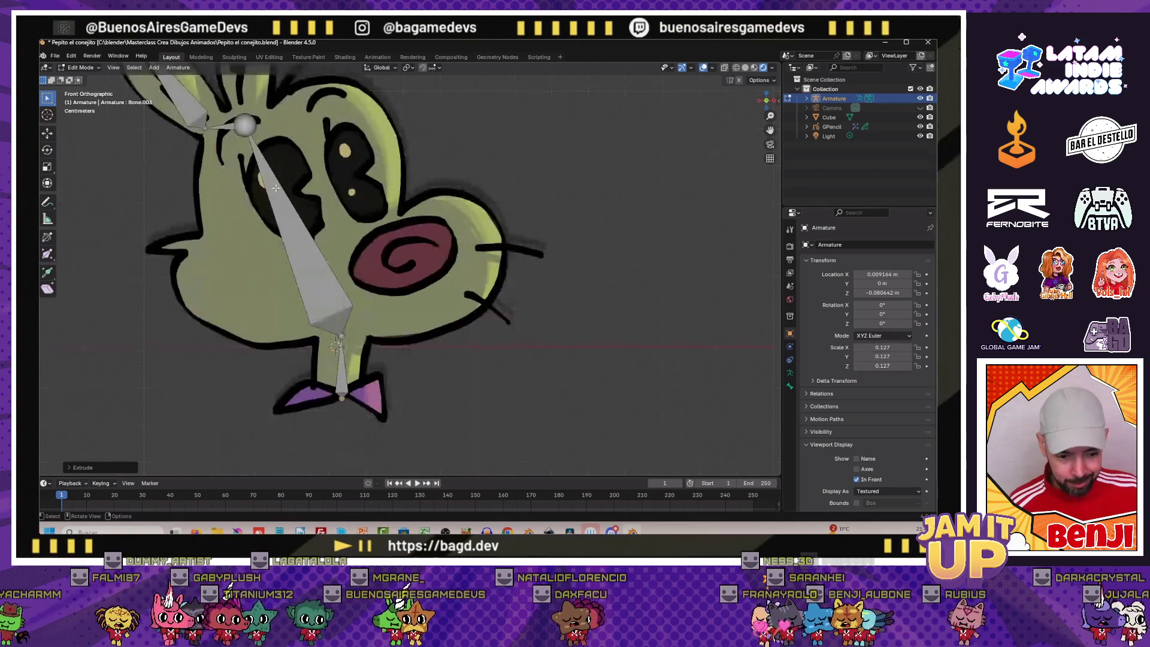
{"action": "scroll", "coordinate": [296, 200], "scroll_direction": "down", "scroll_amount": 4}
{"action": "scroll", "coordinate": [280, 221], "scroll_direction": "up", "scroll_amount": 4}
{"action": "scroll", "coordinate": [280, 221], "scroll_direction": "up", "scroll_amount": 2}
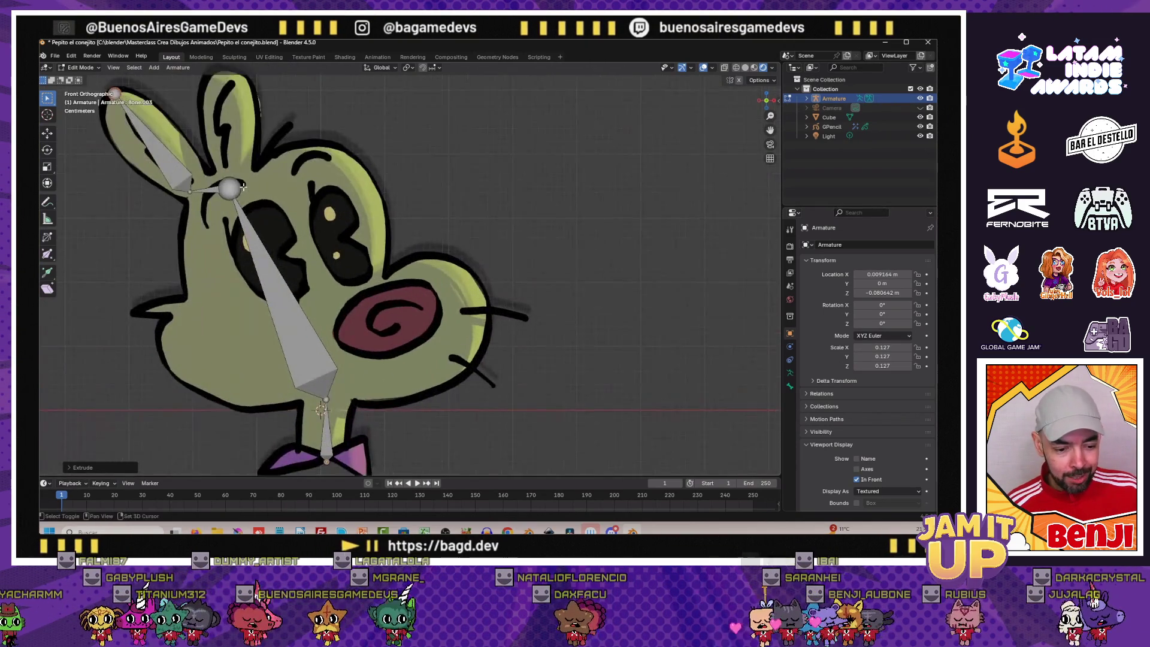
{"action": "scroll", "coordinate": [296, 243], "scroll_direction": "up", "scroll_amount": 2}
{"action": "key", "text": "g"}
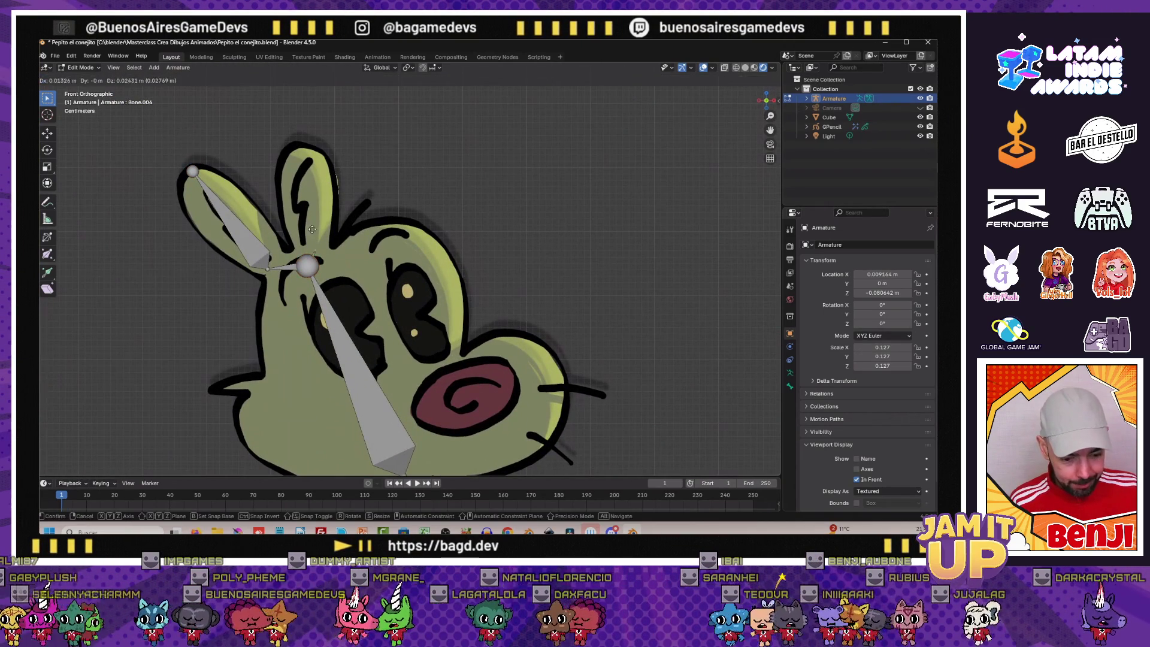
{"action": "left_click", "coordinate": [306, 141]}
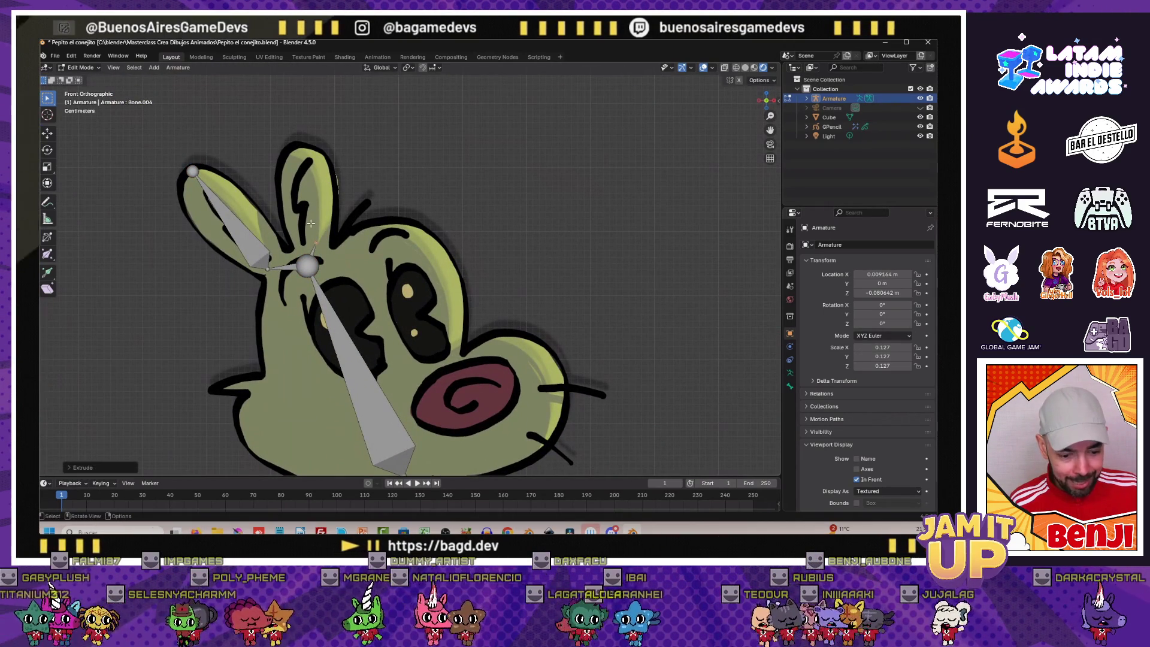
{"action": "scroll", "coordinate": [222, 166], "scroll_direction": "down", "scroll_amount": 3}
{"action": "scroll", "coordinate": [243, 197], "scroll_direction": "up", "scroll_amount": 1}
Subdivide both ear bones into two segments each, then select all bones
{"action": "right_click", "coordinate": [259, 224]}
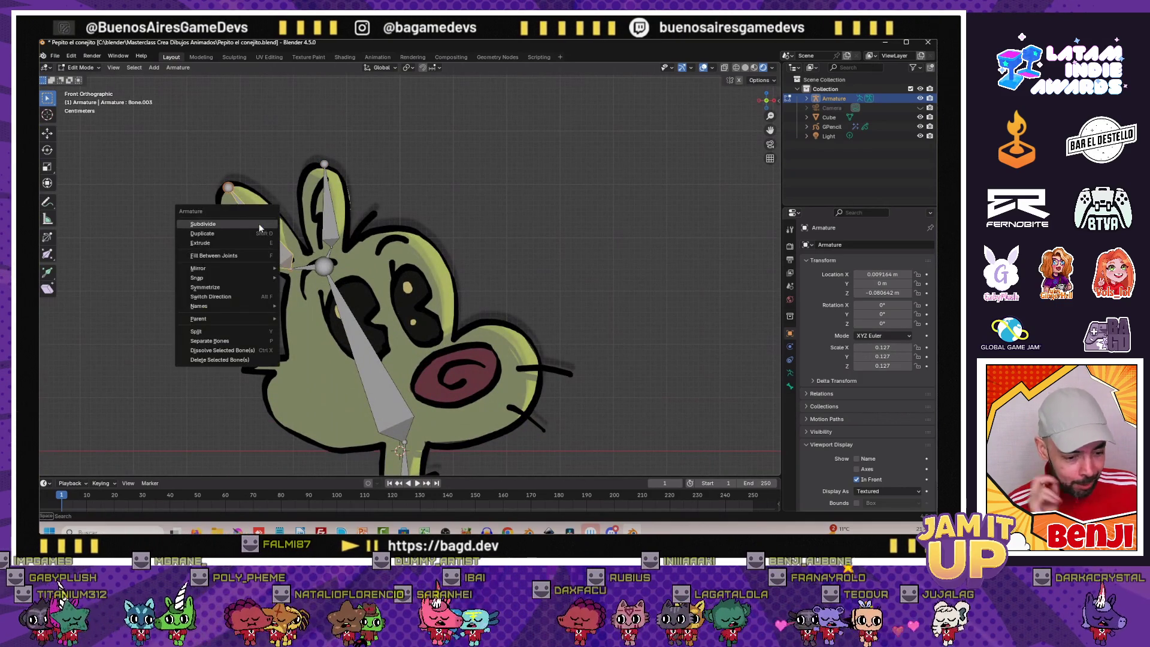
{"action": "left_click", "coordinate": [244, 228]}
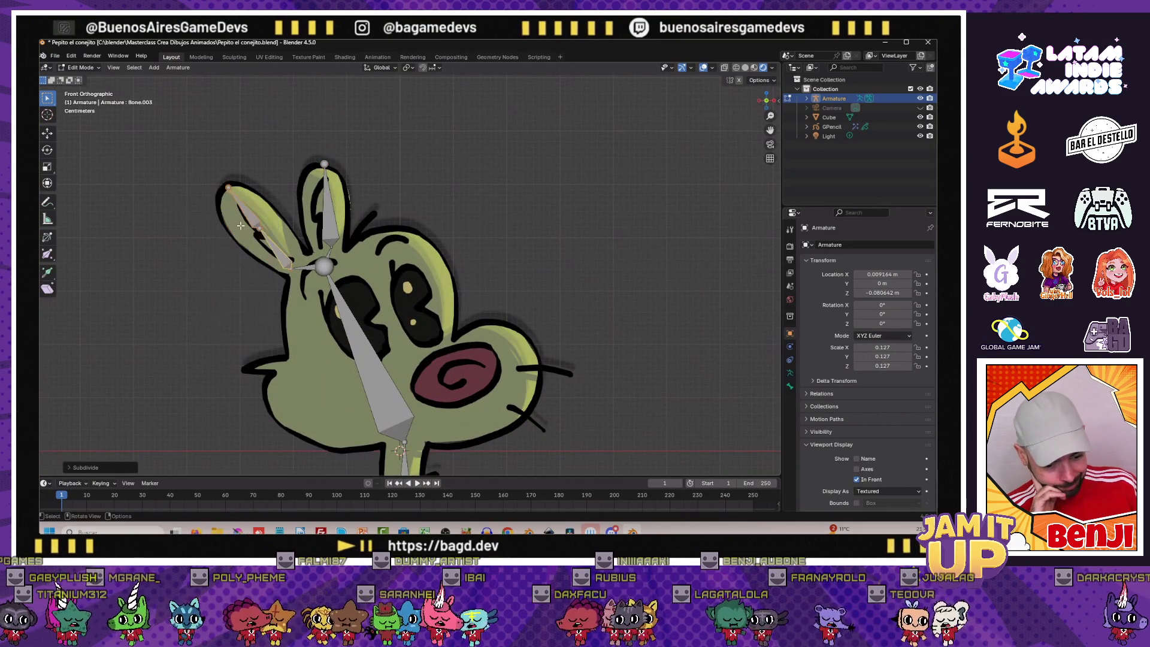
{"action": "right_click", "coordinate": [330, 203]}
{"action": "left_click", "coordinate": [314, 230]}
{"action": "scroll", "coordinate": [270, 216], "scroll_direction": "down", "scroll_amount": 3}
{"action": "scroll", "coordinate": [258, 219], "scroll_direction": "up", "scroll_amount": 1}
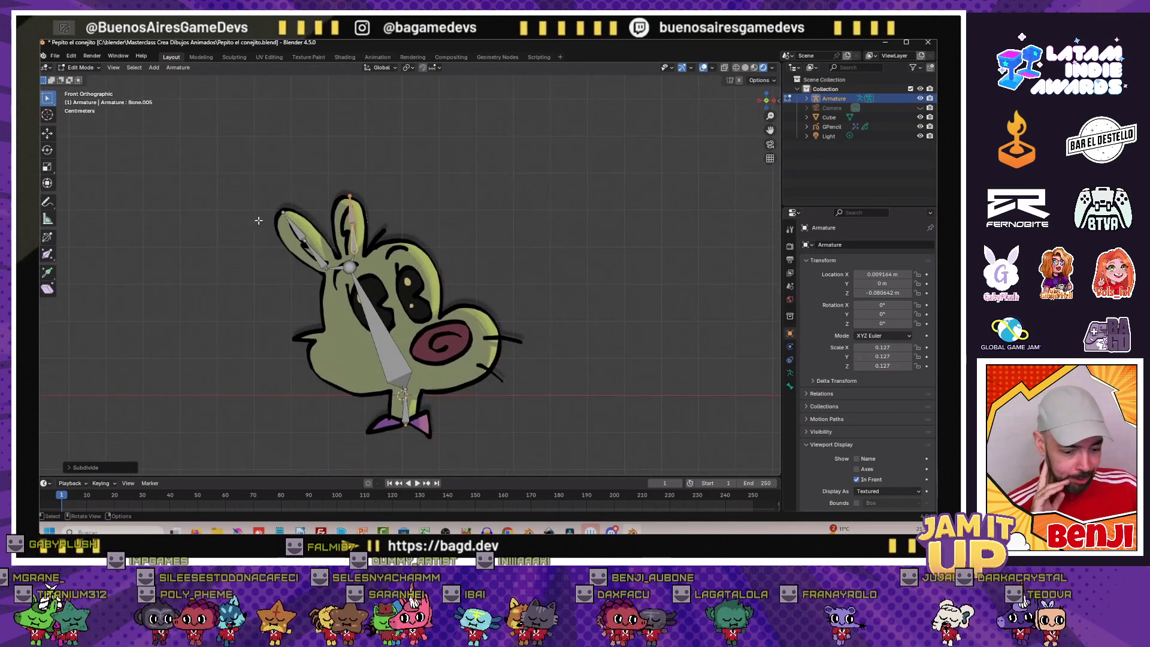
{"action": "scroll", "coordinate": [257, 220], "scroll_direction": "up", "scroll_amount": 1}
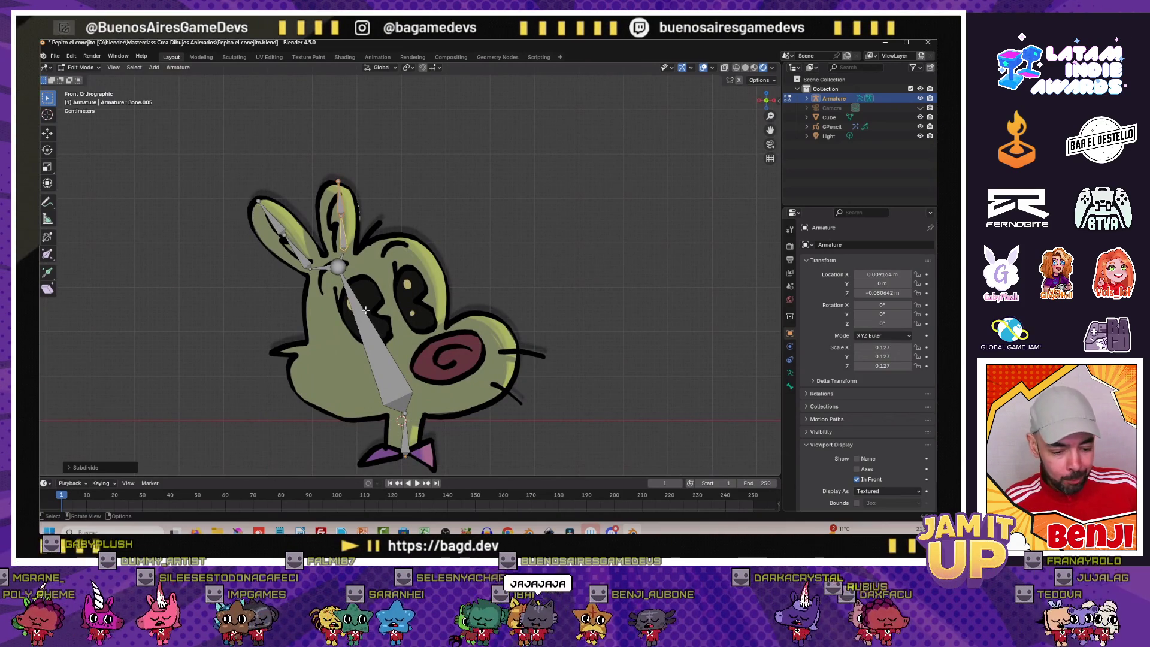
{"action": "key", "text": "a"}
{"action": "scroll", "coordinate": [288, 275], "scroll_direction": "down", "scroll_amount": 2}
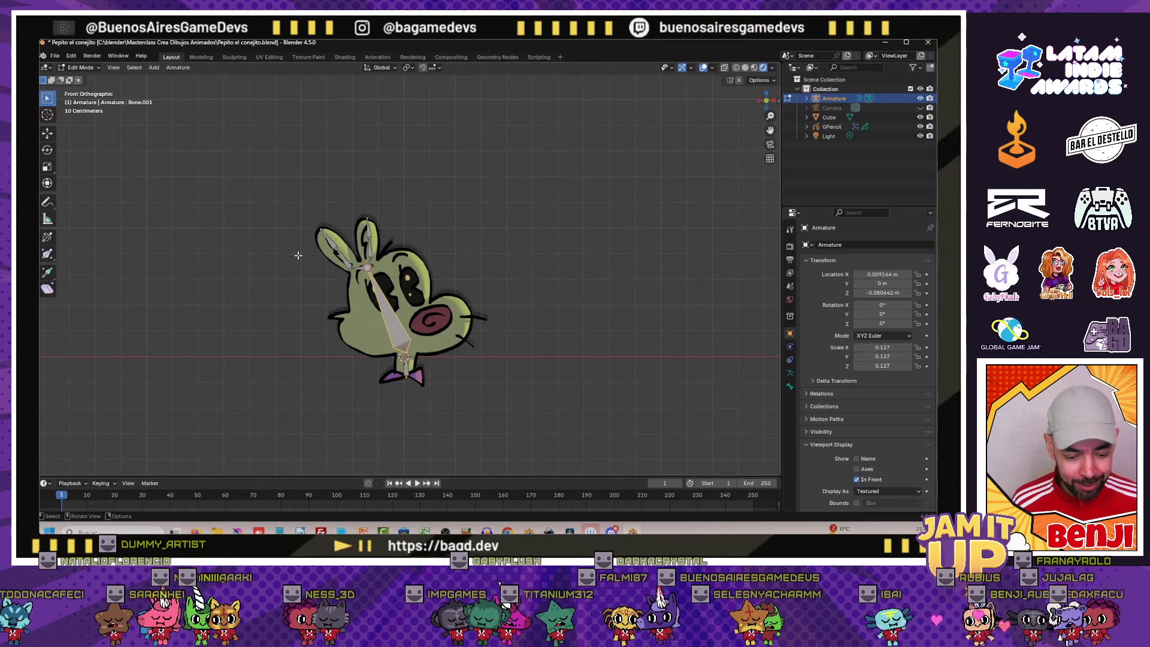
{"action": "scroll", "coordinate": [298, 256], "scroll_direction": "up", "scroll_amount": 3}
Extrude the small neck bone downward and subdivide it into two
{"action": "middle_click_drag", "start_coordinate": [353, 342], "coordinate": [354, 279], "text": "shift"}
{"action": "scroll", "coordinate": [353, 278], "scroll_direction": "up", "scroll_amount": 2}
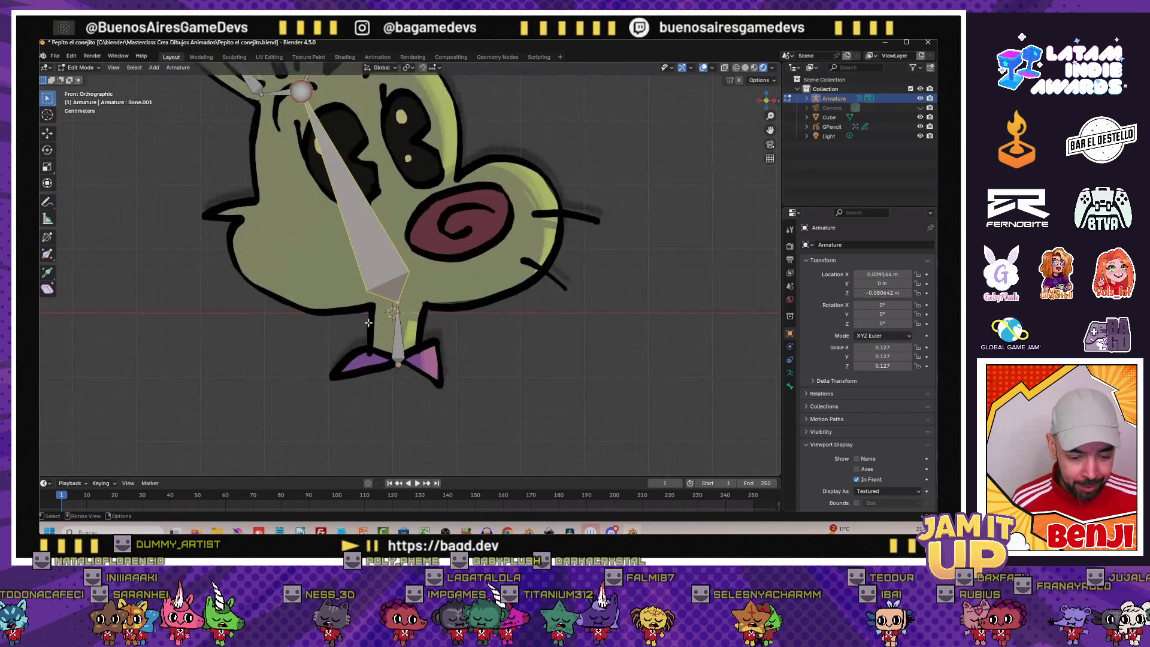
{"action": "left_click", "coordinate": [389, 346]}
{"action": "scroll", "coordinate": [388, 346], "scroll_direction": "up", "scroll_amount": 1}
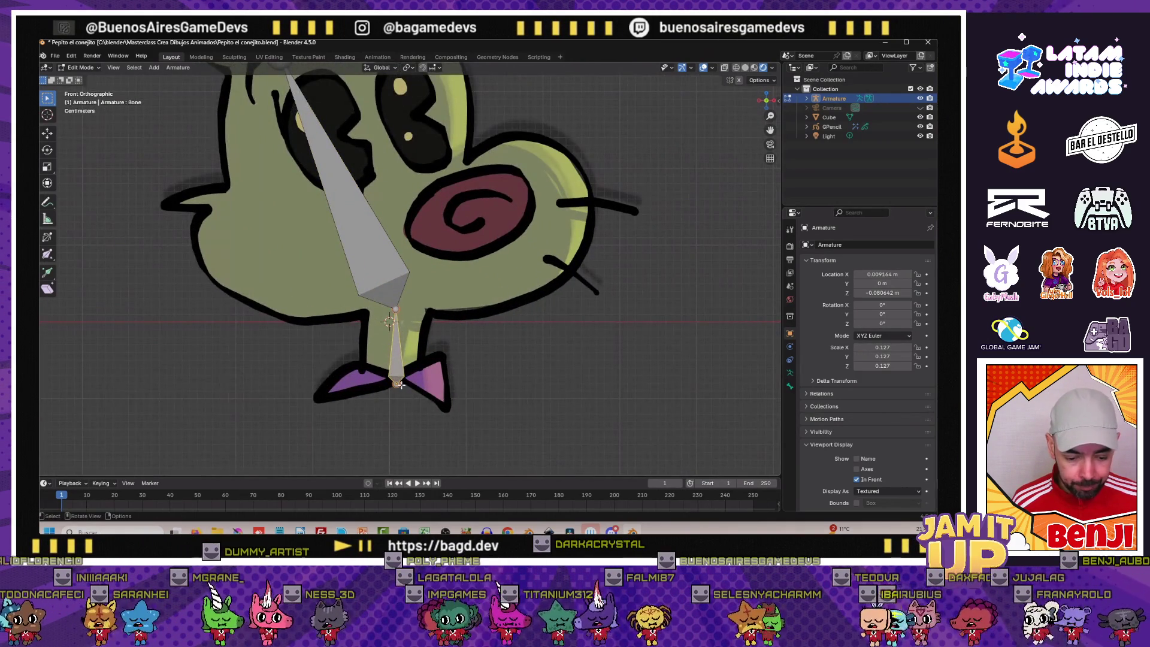
{"action": "key", "text": "e"}
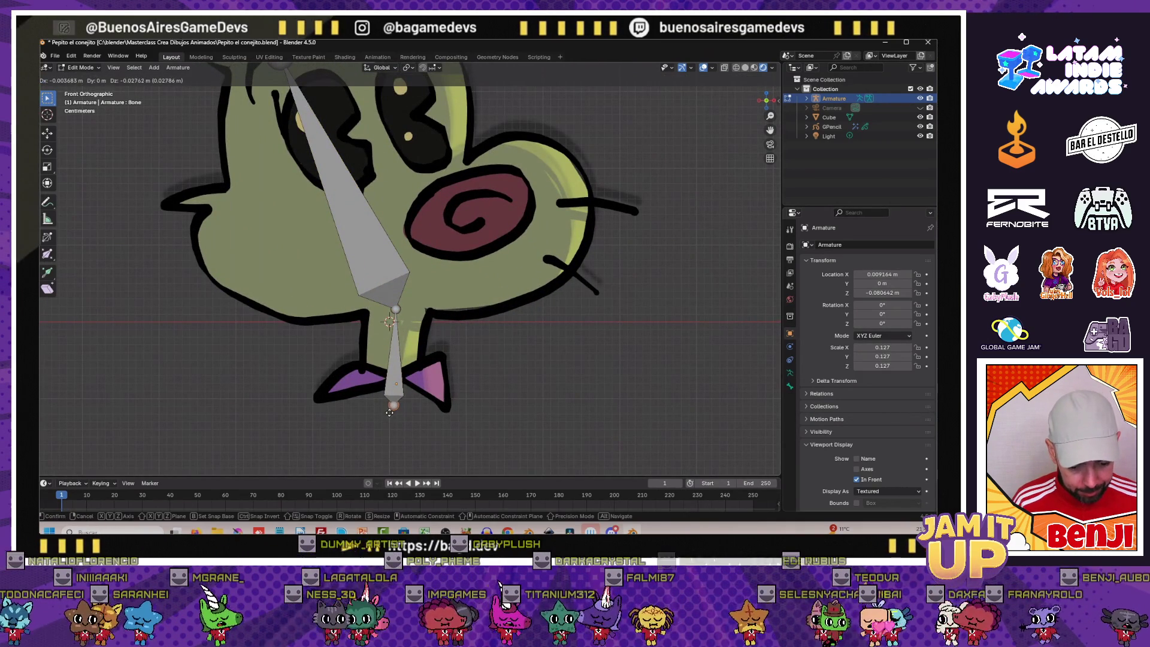
{"action": "right_click", "coordinate": [396, 355]}
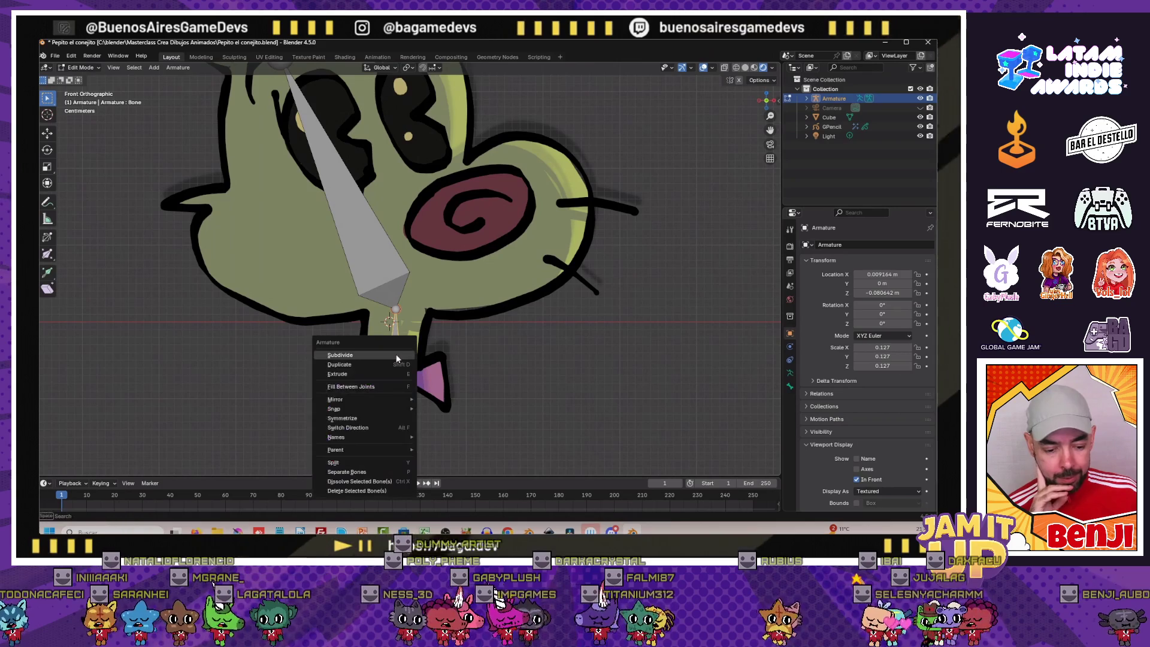
{"action": "left_click", "coordinate": [449, 371]}
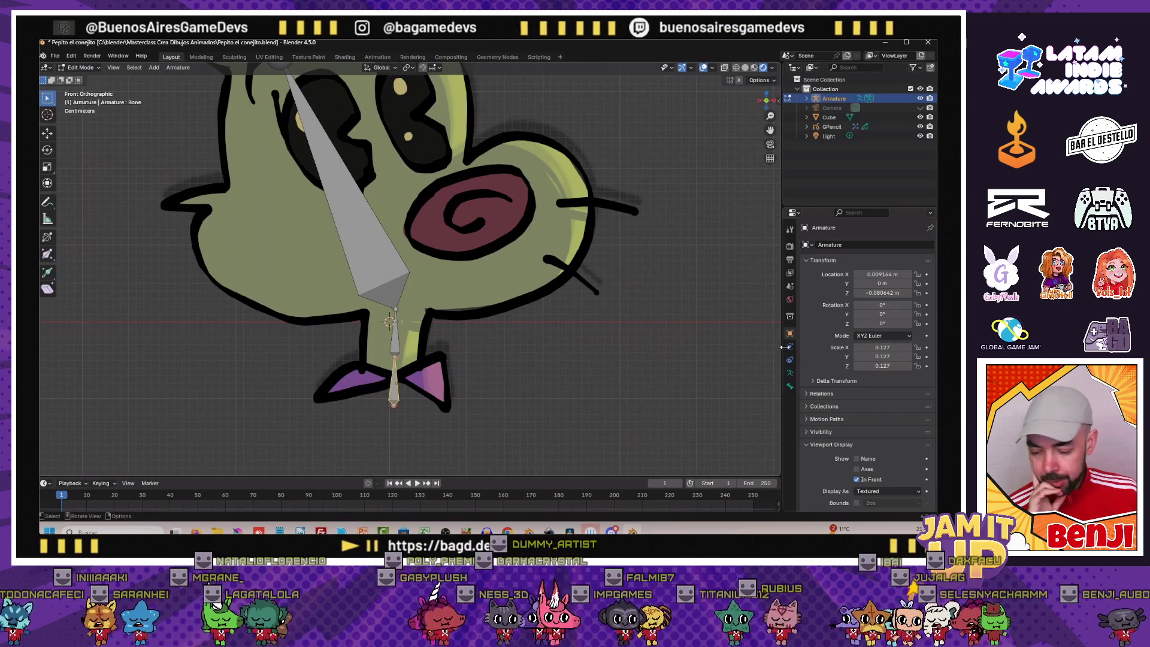
Show the active bone's properties and begin editing its name
{"action": "left_click", "coordinate": [788, 387]}
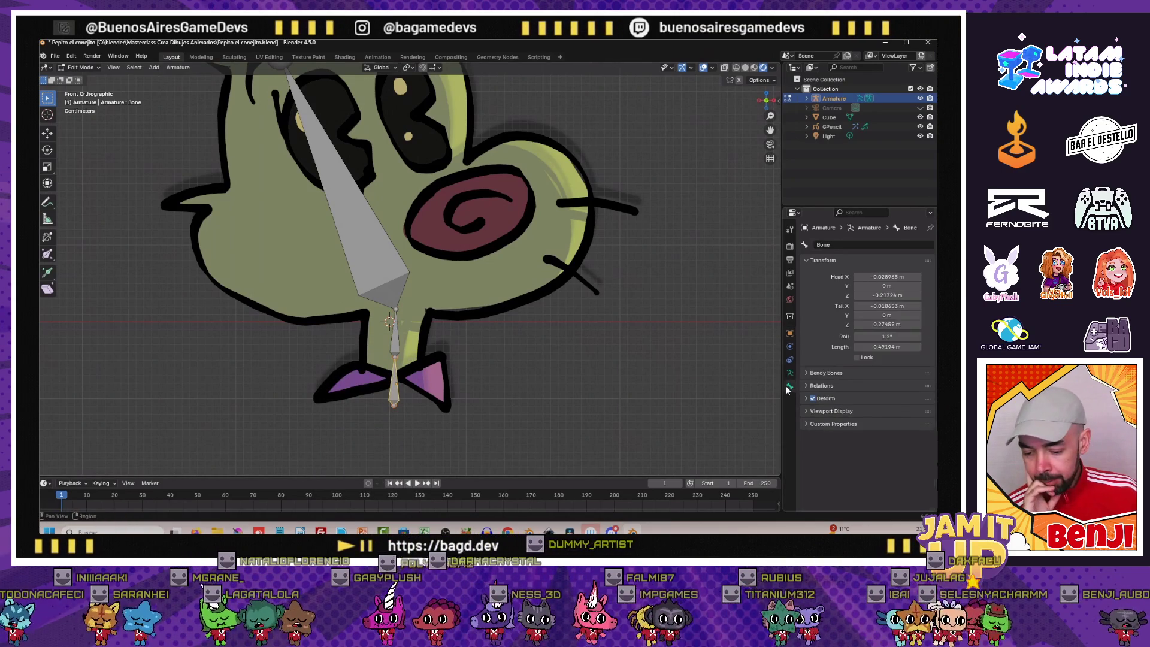
{"action": "double_click", "coordinate": [826, 245]}
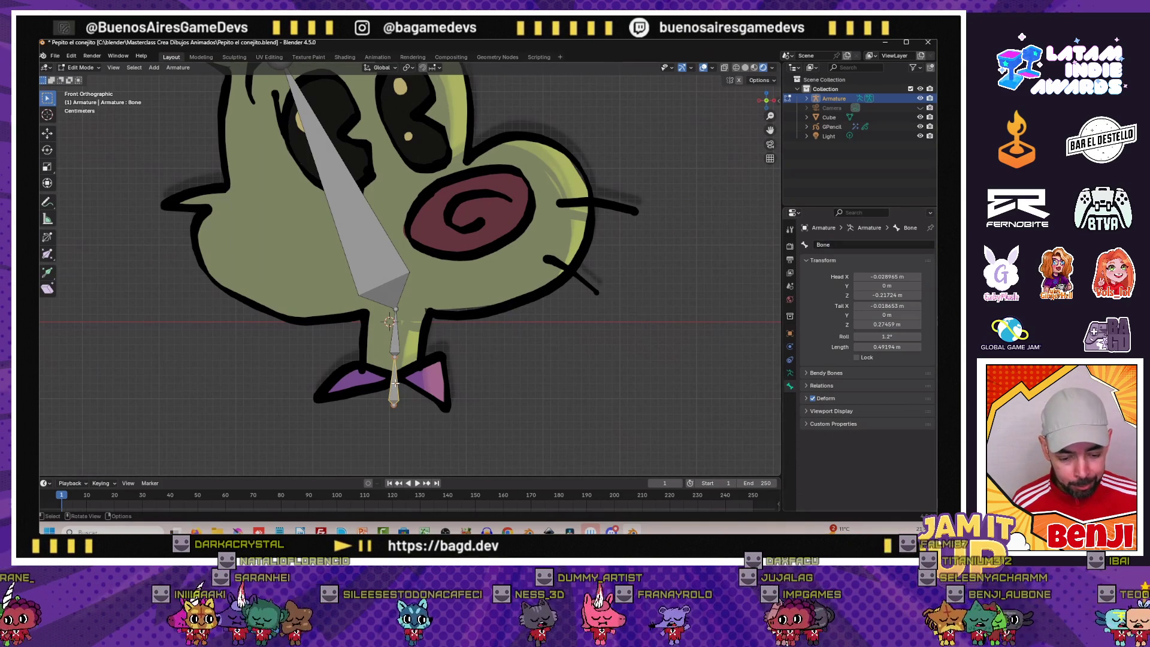
Name the upper neck bone cuello-1 and the lower one cuello-2
{"action": "double_click", "coordinate": [830, 245]}
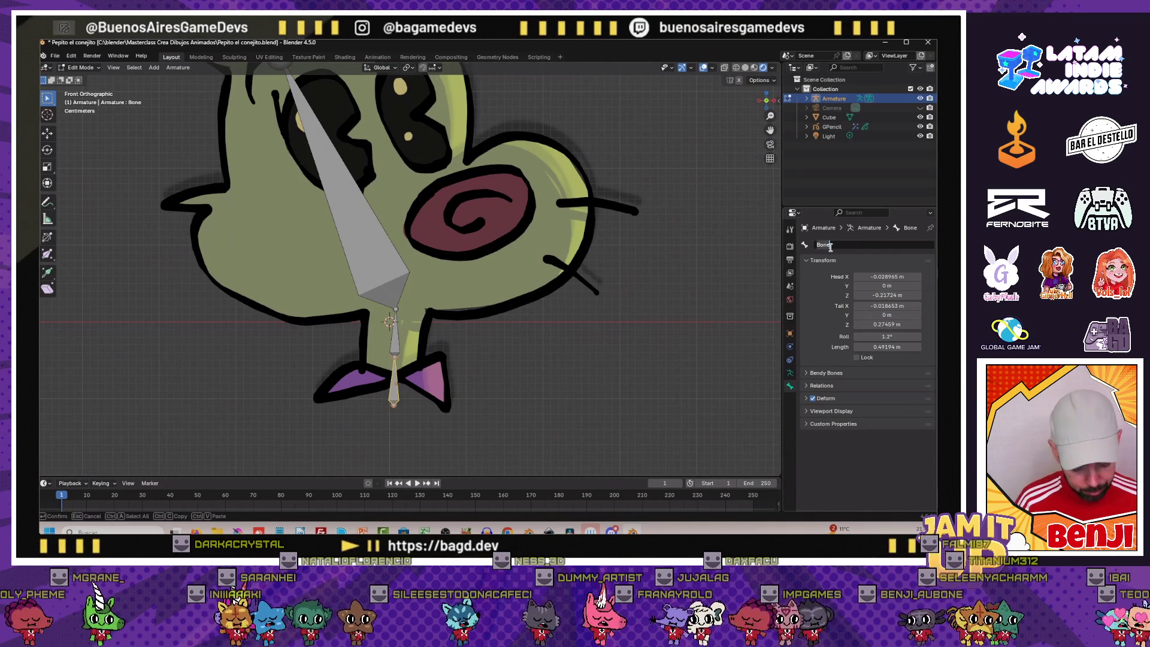
{"action": "type", "text": "cuell"}
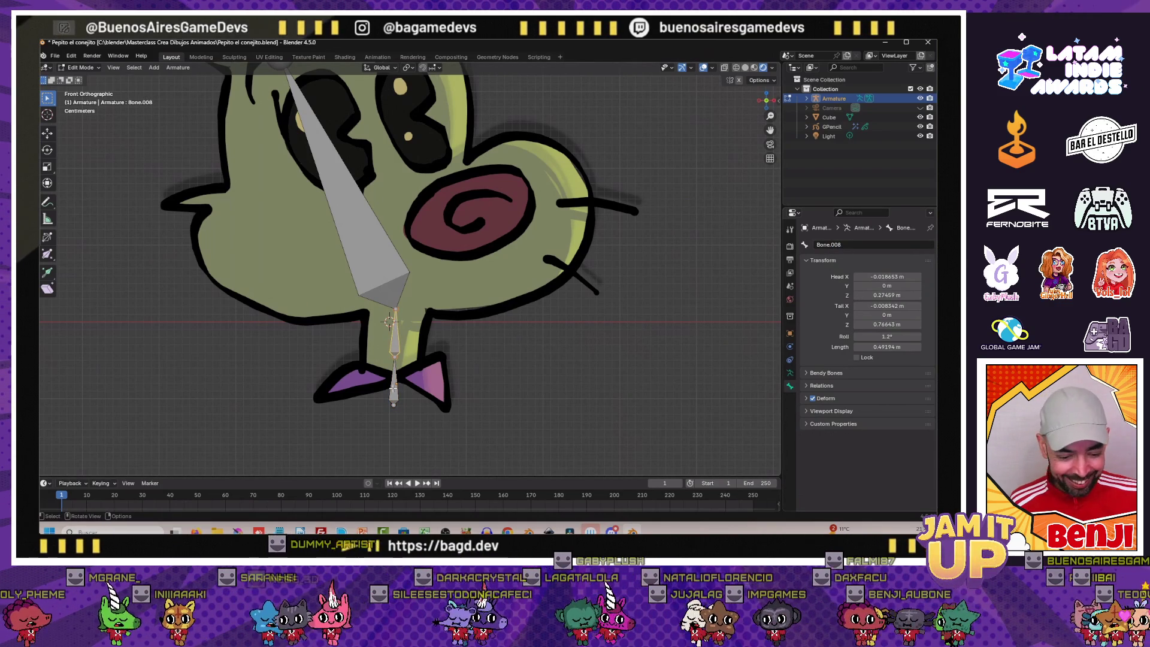
{"action": "left_click", "coordinate": [375, 334]}
{"action": "left_click", "coordinate": [374, 390]}
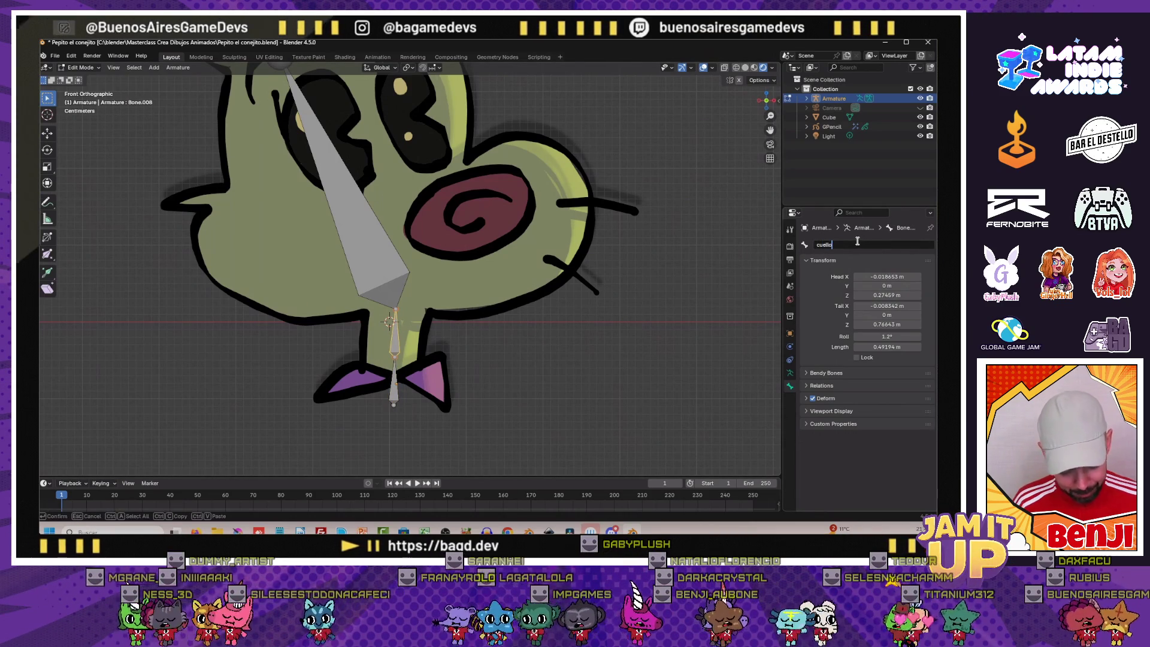
{"action": "type", "text": "llo-2"}
{"action": "key", "text": "Return"}
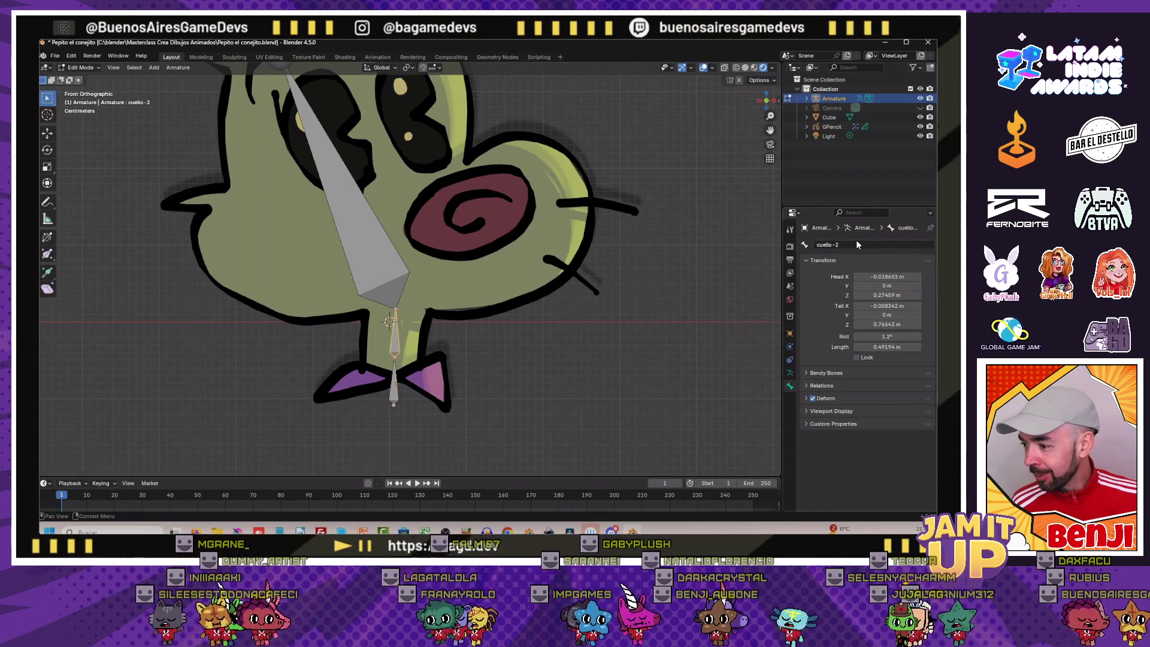
{"action": "scroll", "coordinate": [351, 301], "scroll_direction": "up", "scroll_amount": 2}
{"action": "scroll", "coordinate": [350, 302], "scroll_direction": "down", "scroll_amount": 1}
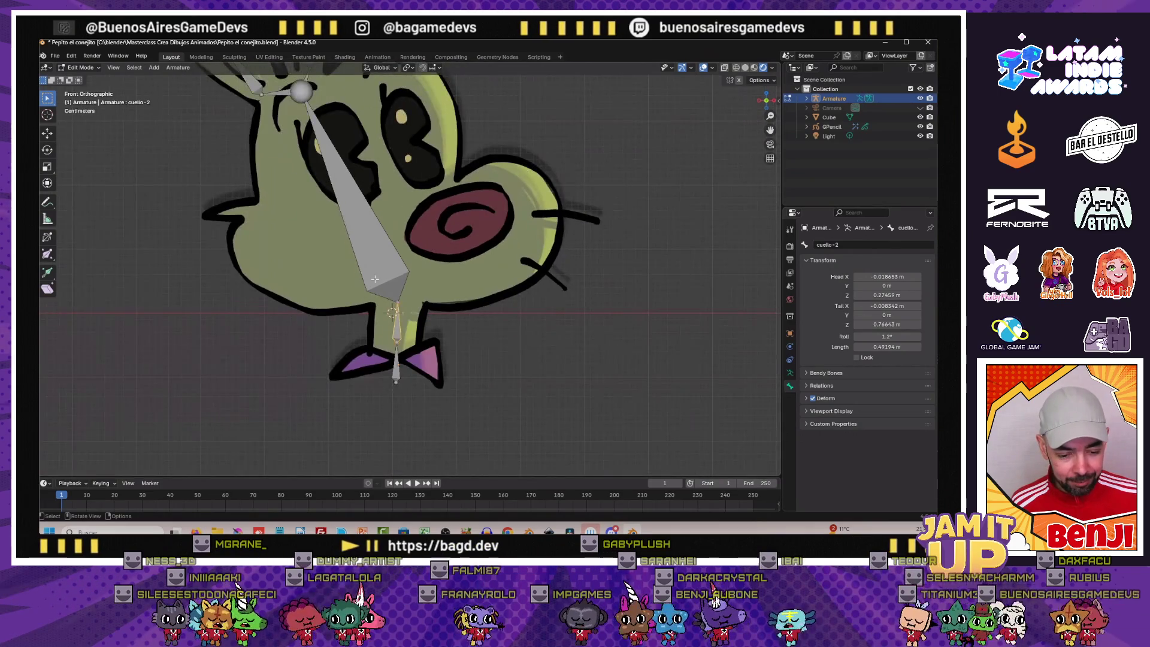
{"action": "scroll", "coordinate": [371, 290], "scroll_direction": "down", "scroll_amount": 1}
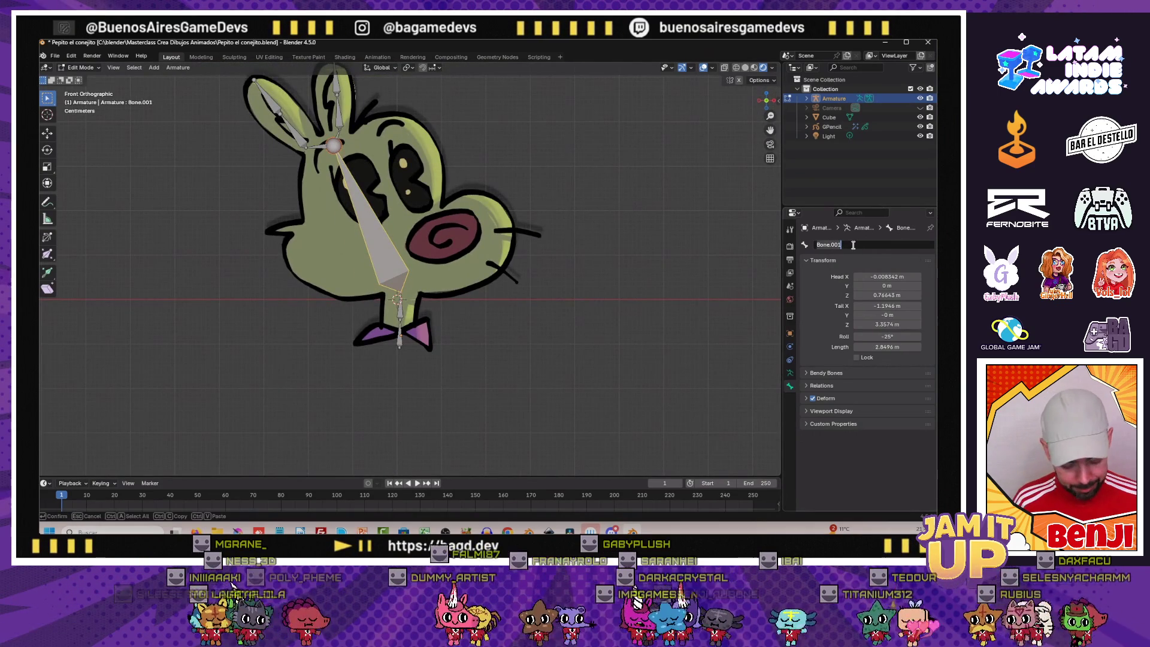
{"action": "type", "text": "cabeza"}
Confirm cabeza as the head bone's name and rename the left ear's lower bone oreja-izq1
{"action": "key", "text": "Return"}
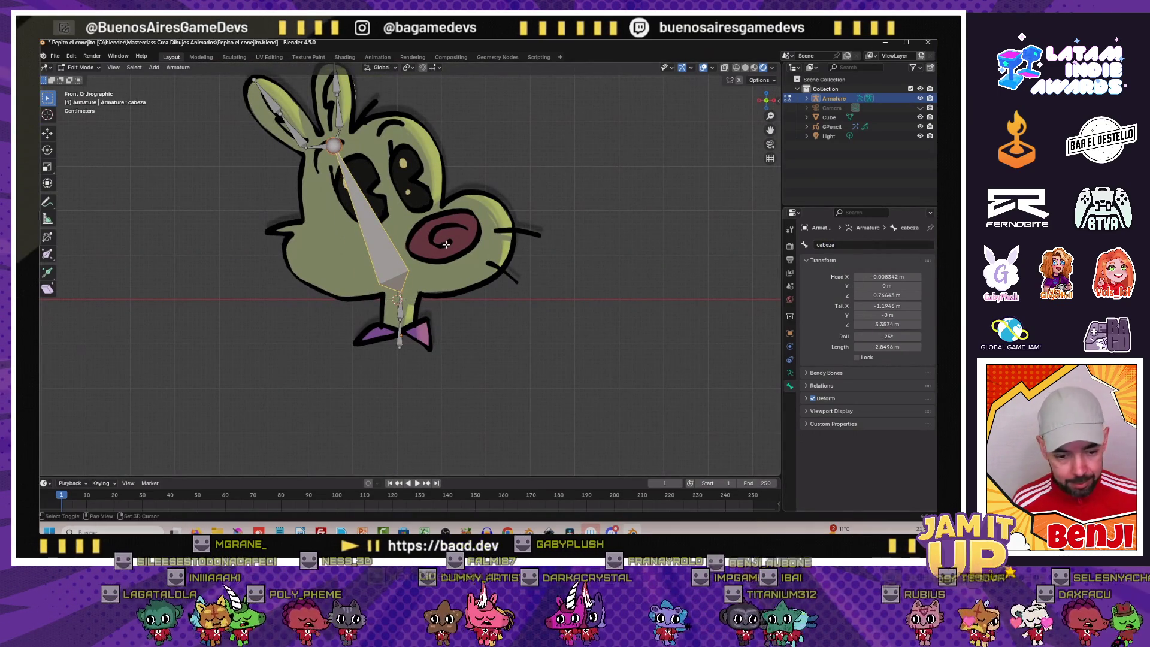
{"action": "scroll", "coordinate": [431, 360], "scroll_direction": "up", "scroll_amount": 2}
{"action": "scroll", "coordinate": [431, 360], "scroll_direction": "up", "scroll_amount": 2}
{"action": "left_click", "coordinate": [355, 247]}
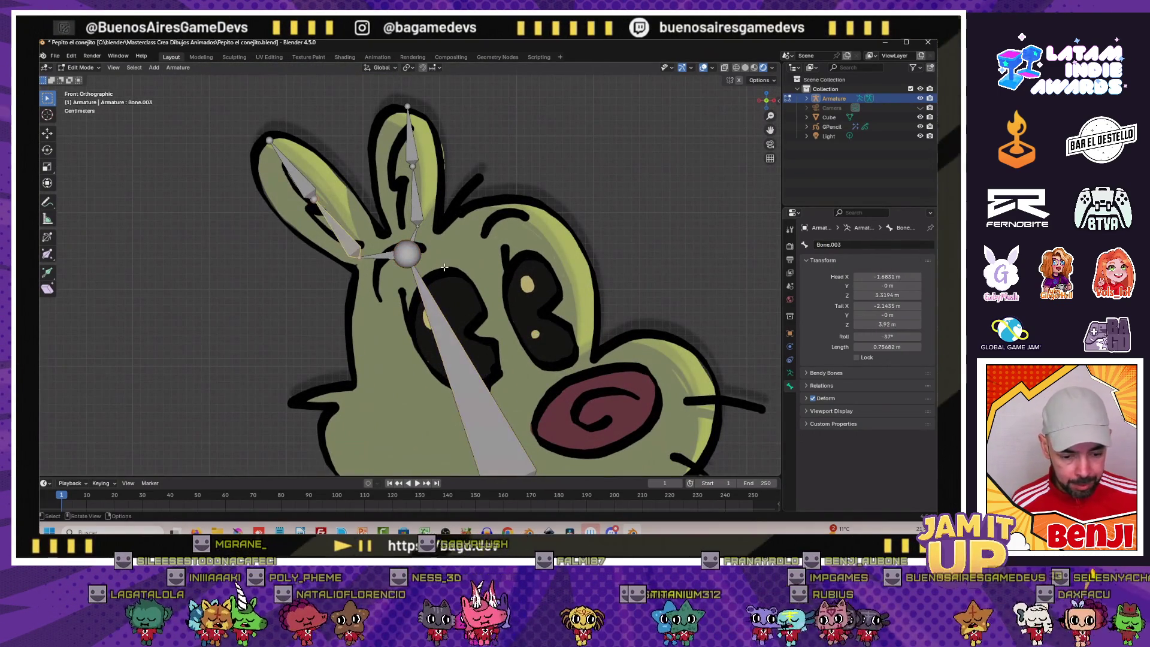
{"action": "double_click", "coordinate": [827, 246]}
{"action": "type", "text": "oreja.izq"}
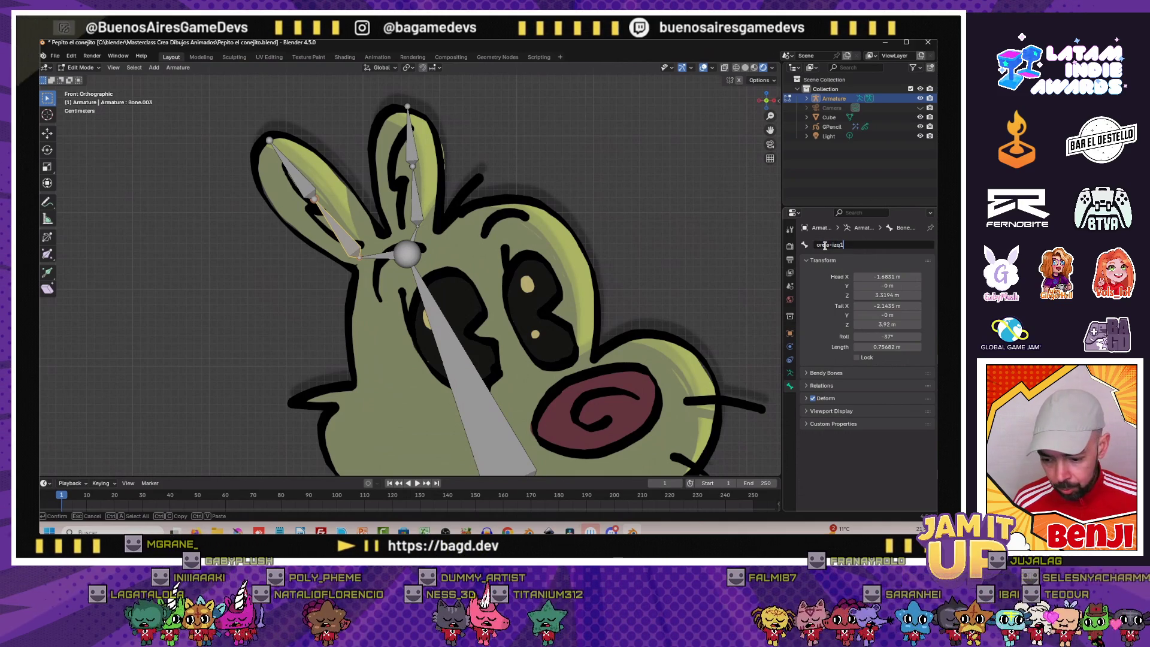
{"action": "key", "text": "Return"}
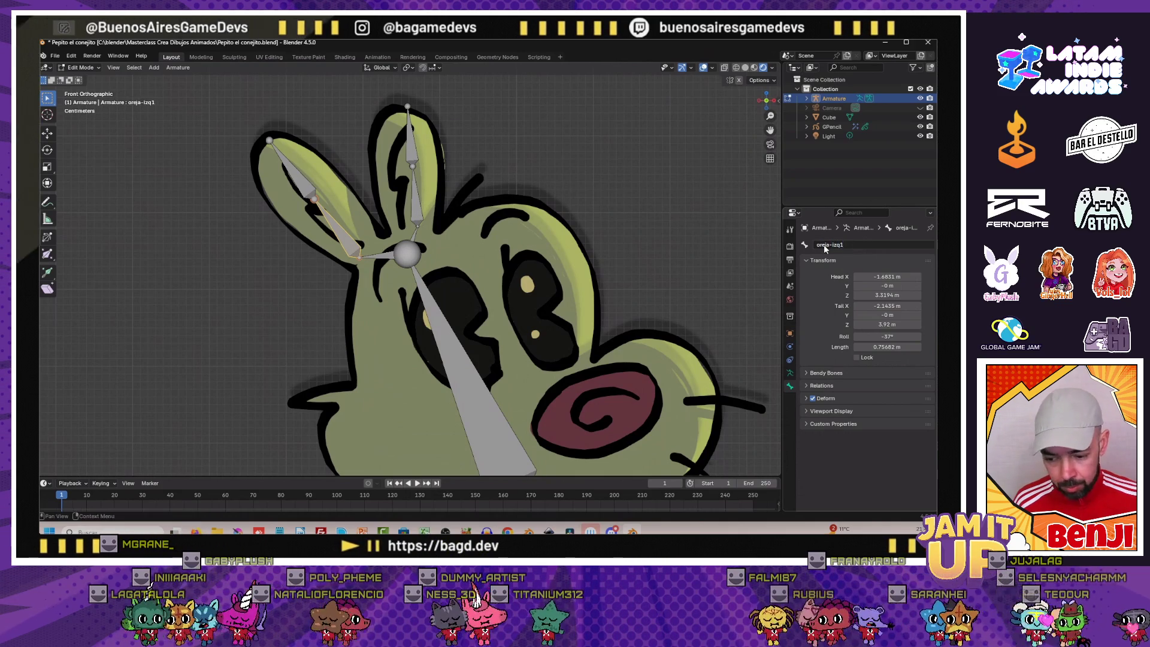
{"action": "left_click", "coordinate": [333, 199]}
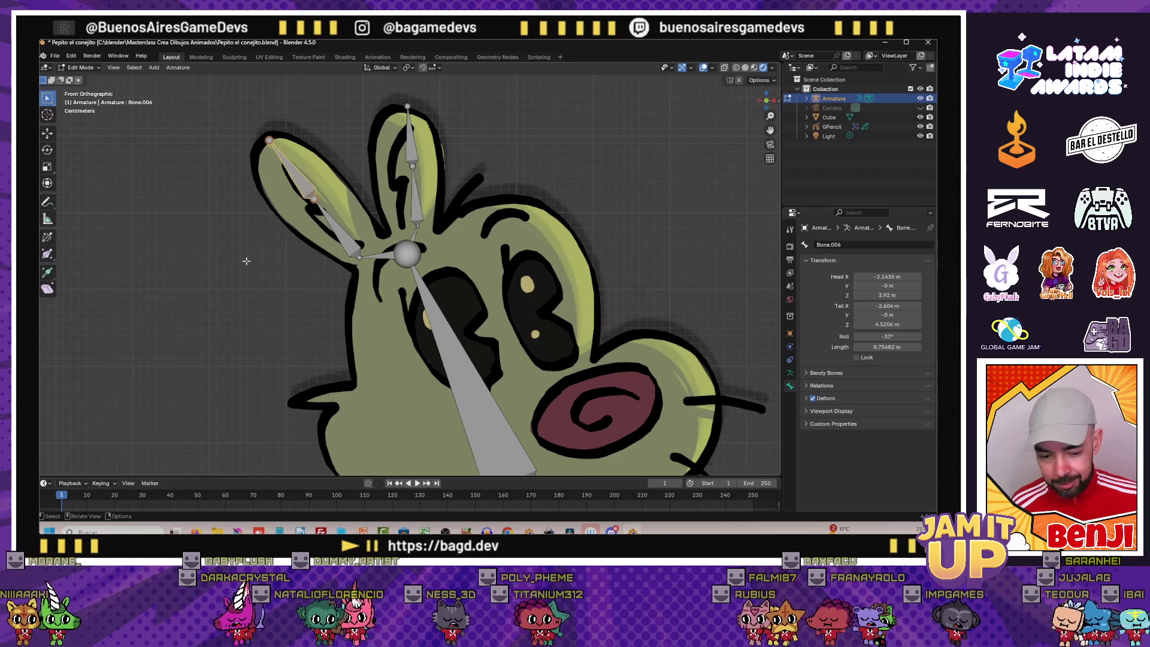
{"action": "left_click", "coordinate": [360, 250]}
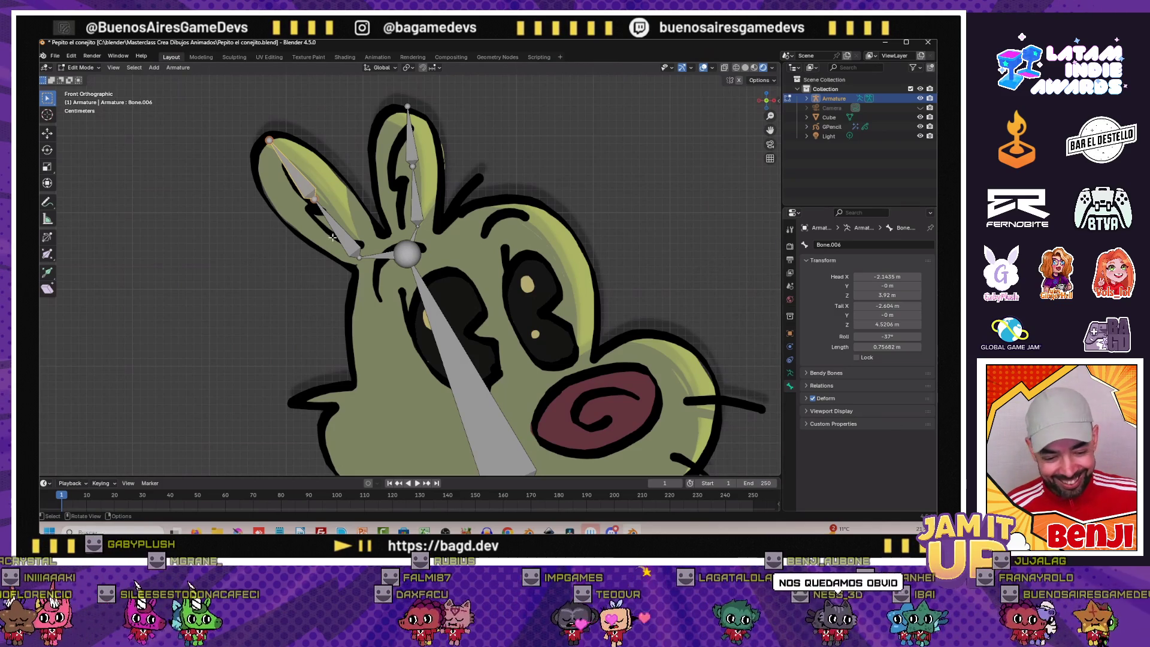
Name the left ear's tip bone oreja-izq2 and rename a right-ear bone to oreja-der2
{"action": "left_click", "coordinate": [305, 171]}
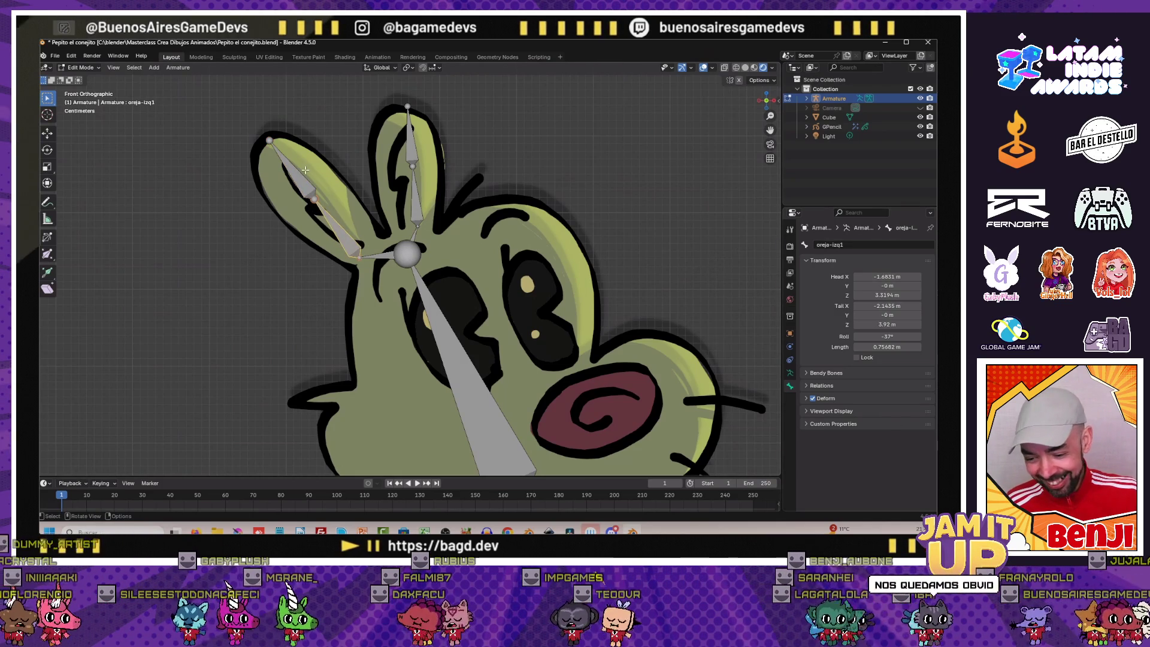
{"action": "double_click", "coordinate": [827, 244]}
{"action": "type", "text": "oreja"}
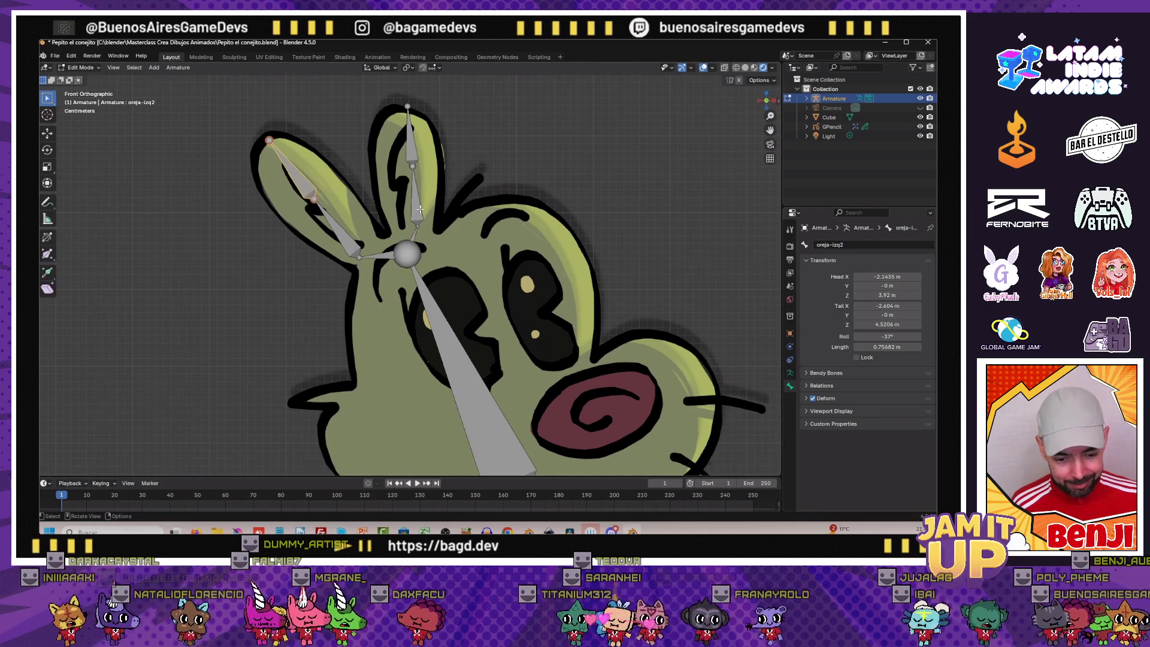
{"action": "double_click", "coordinate": [827, 245]}
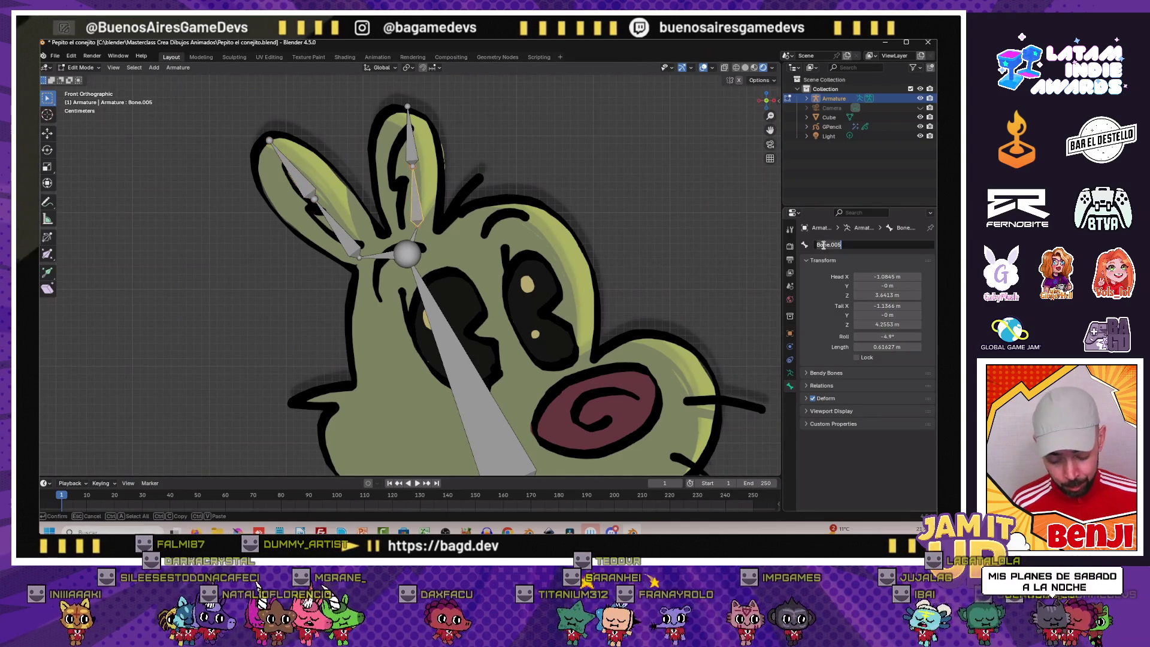
{"action": "type", "text": "o"}
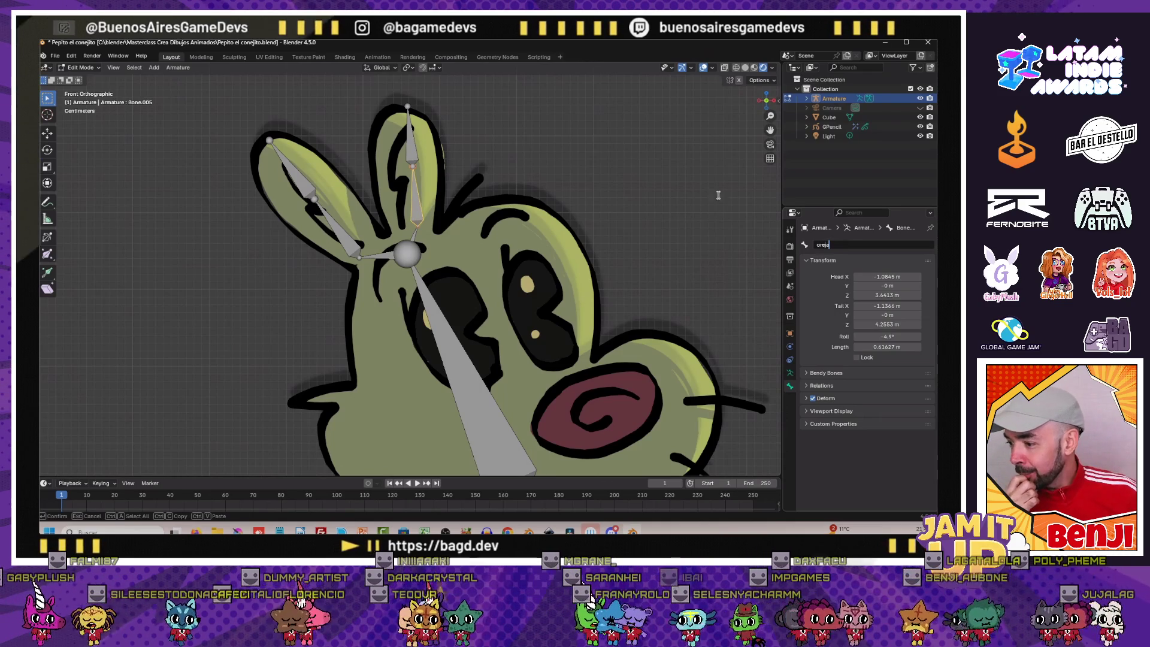
{"action": "type", "text": "reja"}
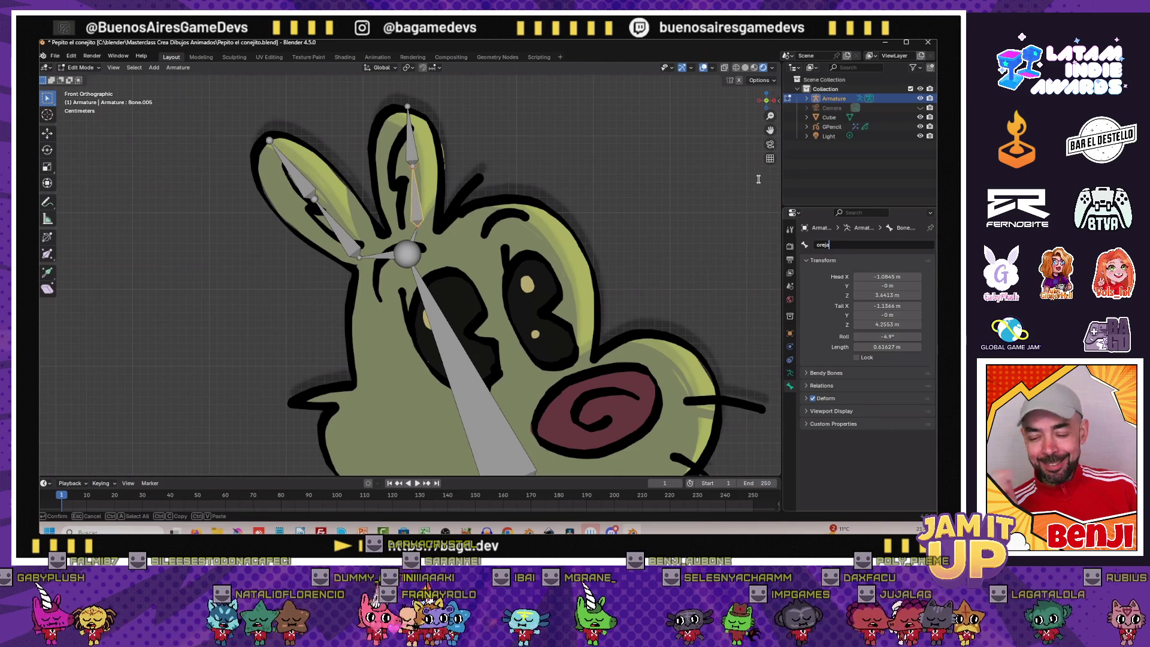
{"action": "key", "text": "Return"}
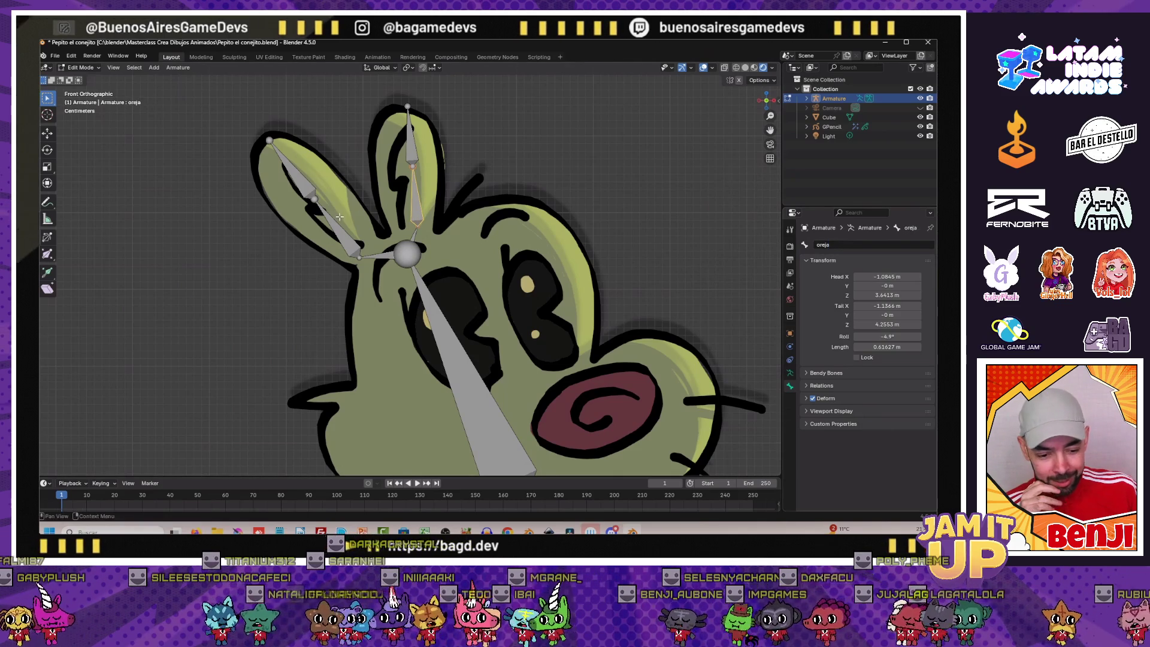
{"action": "left_click", "coordinate": [342, 222]}
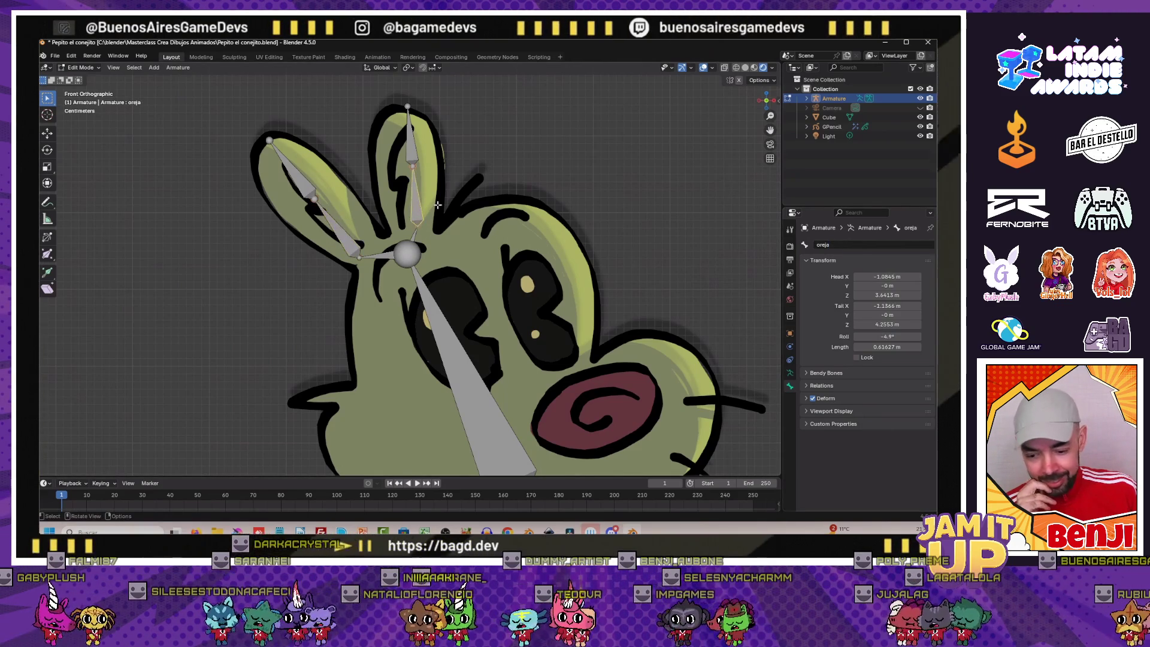
{"action": "double_click", "coordinate": [839, 245]}
{"action": "type", "text": "-der"}
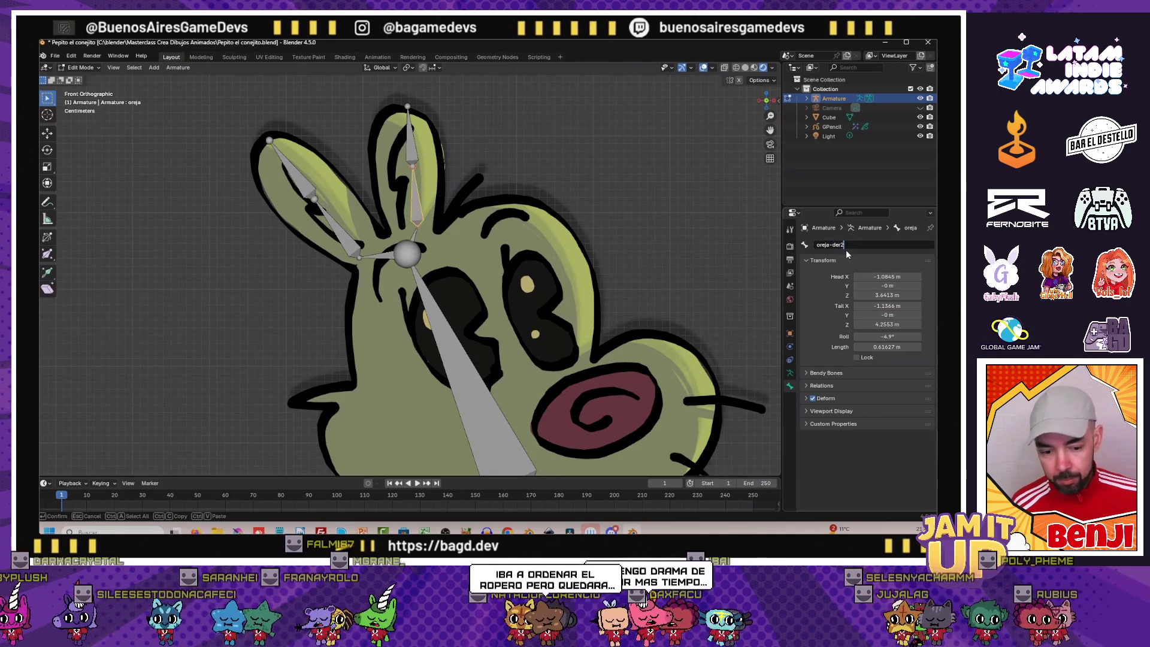
{"action": "type", "text": "2"}
{"action": "key", "text": "Return"}
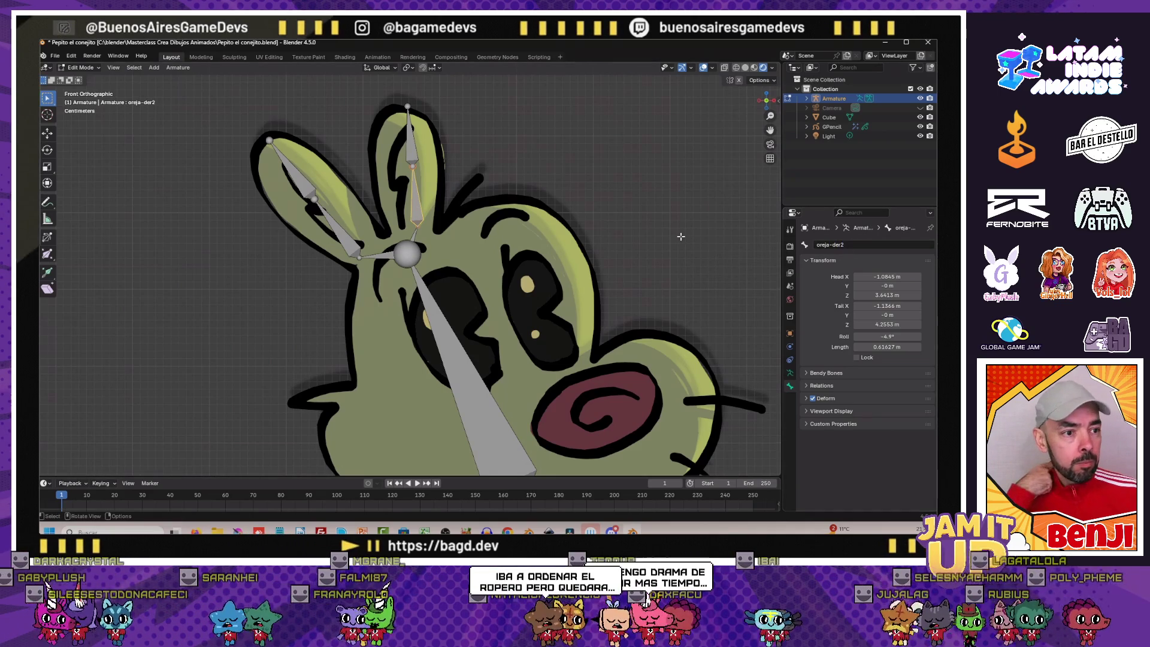
Correct the right ear's names so the lower bone is oreja-der1 and the tip oreja-der2
{"action": "left_click", "coordinate": [407, 112]}
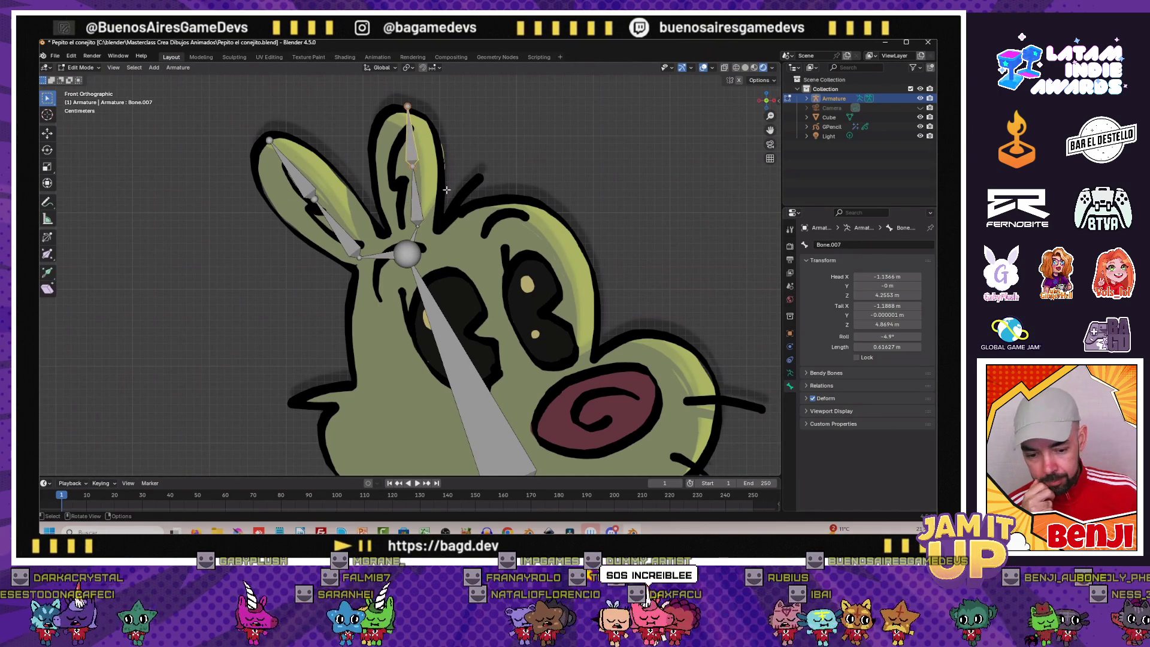
{"action": "type", "text": "1"}
{"action": "key", "text": "Return"}
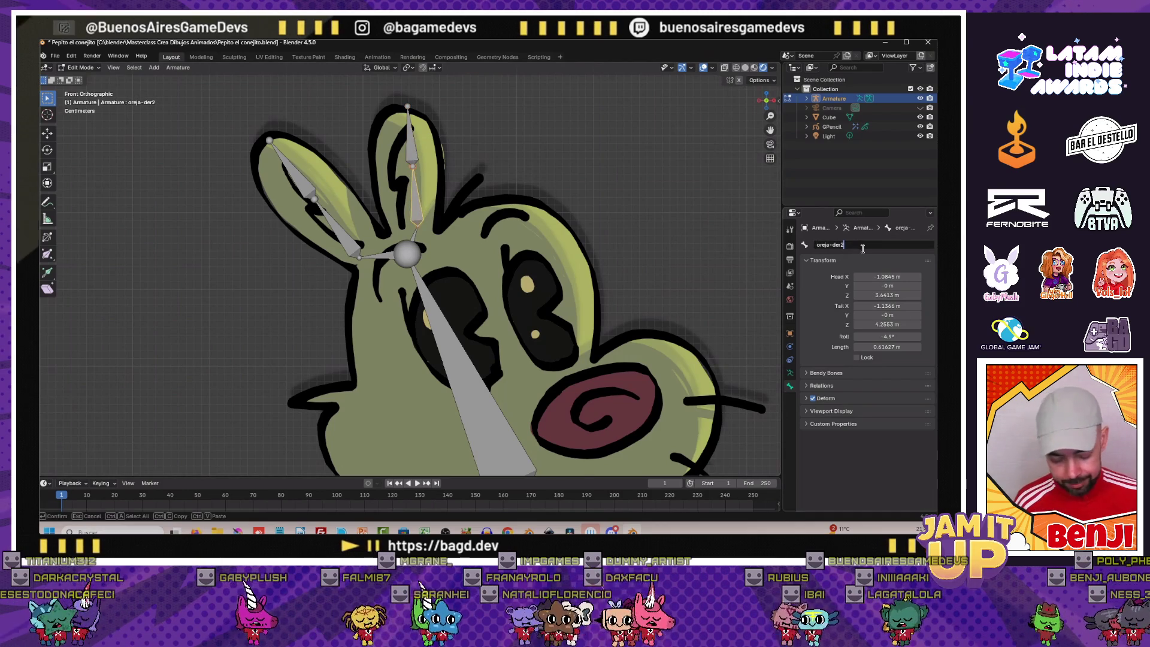
{"action": "key", "text": "ctrl+z"}
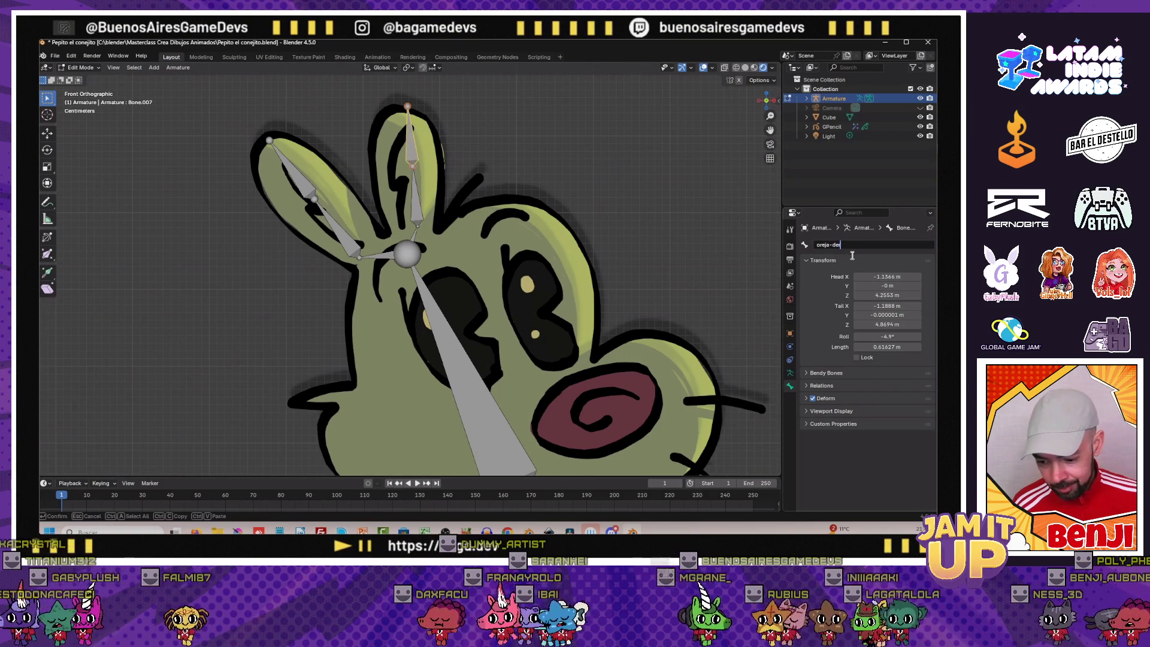
{"action": "key", "text": "Return"}
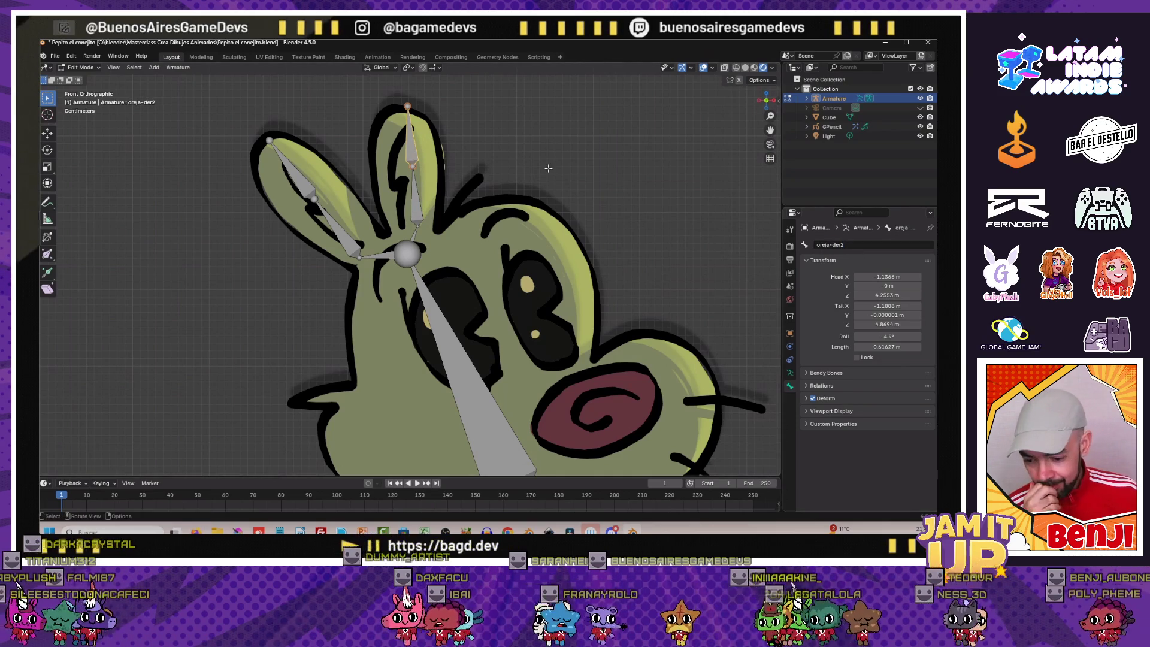
{"action": "left_click", "coordinate": [405, 193]}
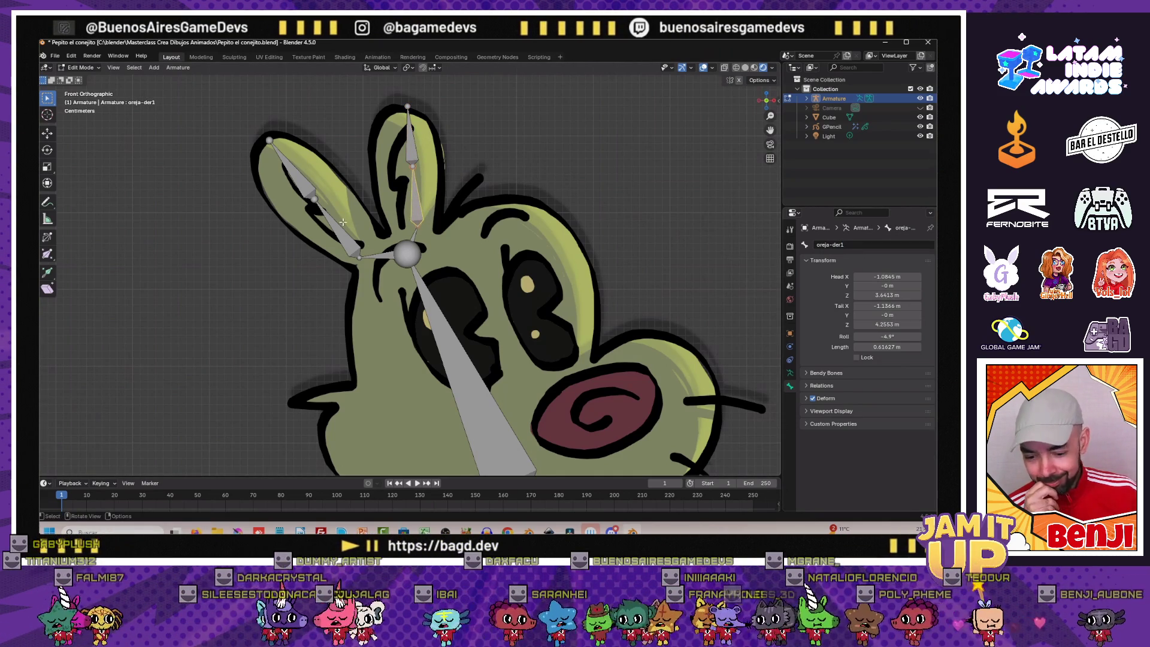
{"action": "scroll", "coordinate": [313, 236], "scroll_direction": "down", "scroll_amount": 3}
{"action": "scroll", "coordinate": [314, 235], "scroll_direction": "down", "scroll_amount": 2}
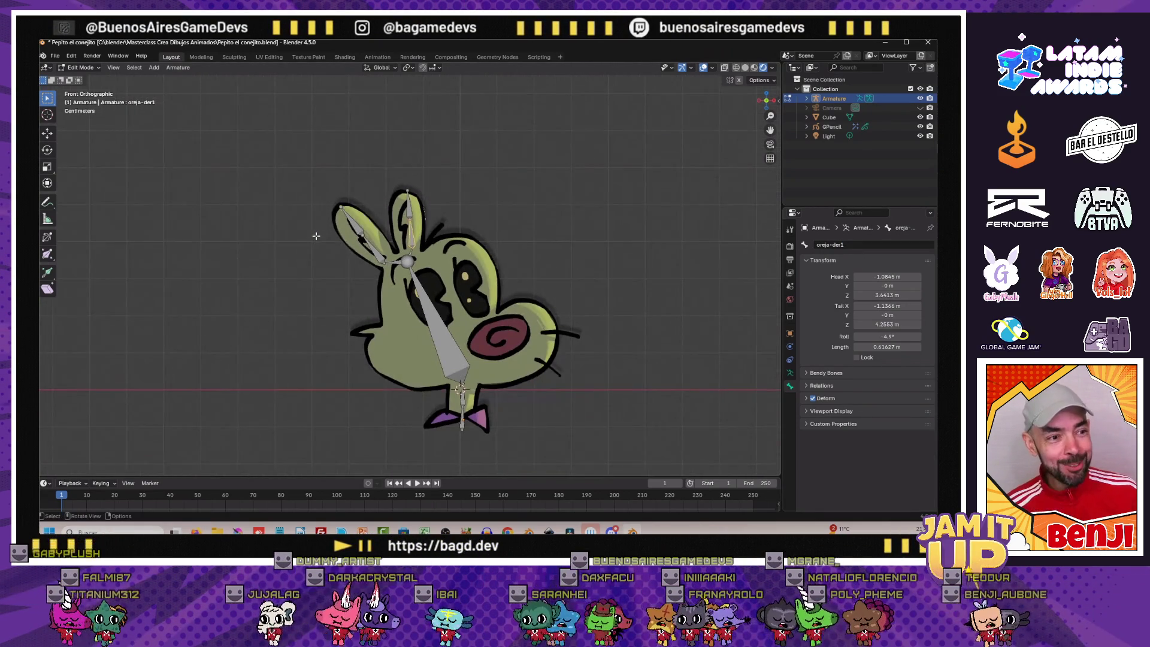
{"action": "scroll", "coordinate": [314, 235], "scroll_direction": "up", "scroll_amount": 3}
{"action": "scroll", "coordinate": [306, 236], "scroll_direction": "up", "scroll_amount": 4}
{"action": "scroll", "coordinate": [300, 237], "scroll_direction": "down", "scroll_amount": 7}
{"action": "scroll", "coordinate": [299, 238], "scroll_direction": "up", "scroll_amount": 2}
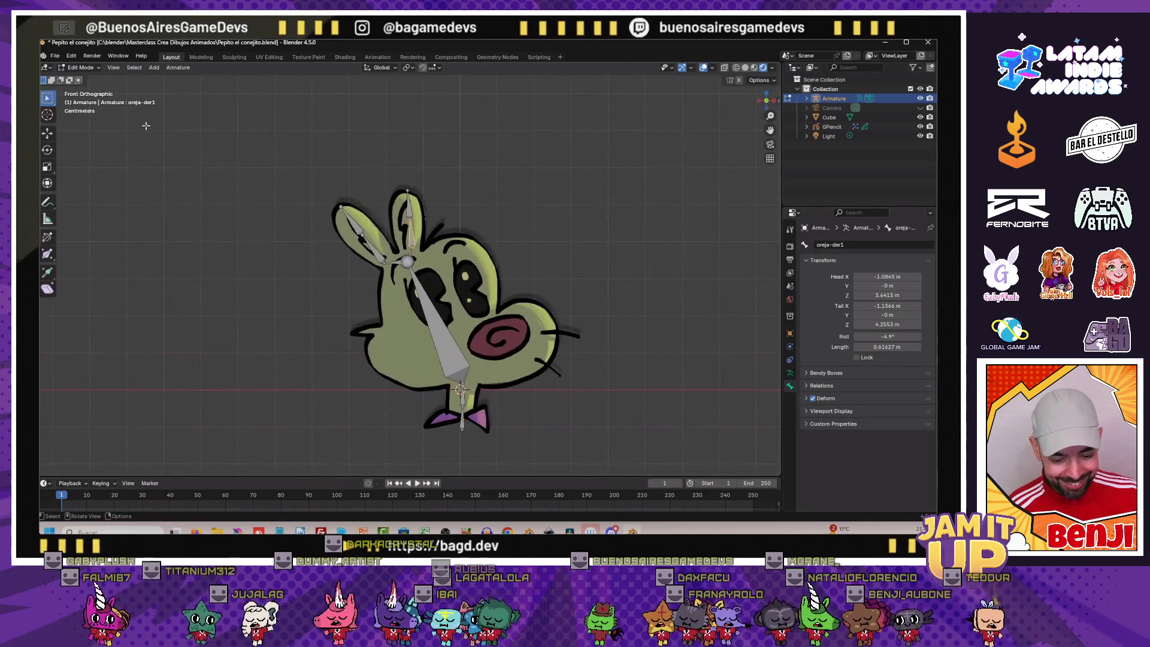
Return to Object Mode and save the bunny project file
{"action": "left_click", "coordinate": [79, 67]}
{"action": "left_click", "coordinate": [86, 79]}
{"action": "left_click", "coordinate": [56, 56]}
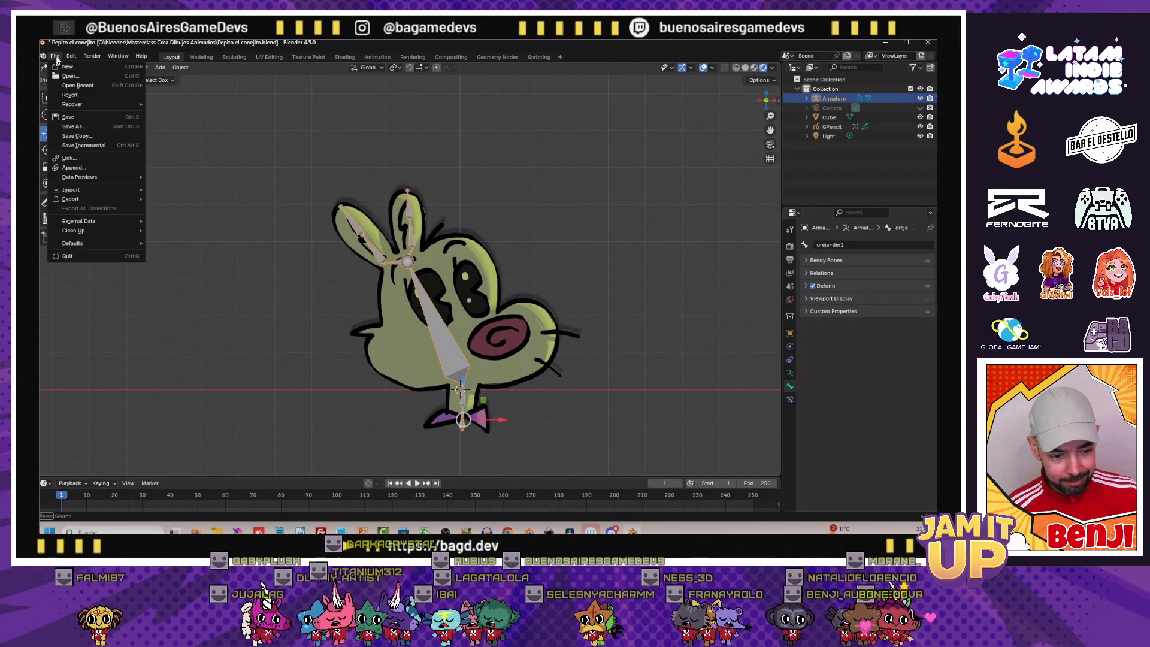
{"action": "left_click", "coordinate": [70, 117]}
{"action": "scroll", "coordinate": [322, 314], "scroll_direction": "up", "scroll_amount": 4}
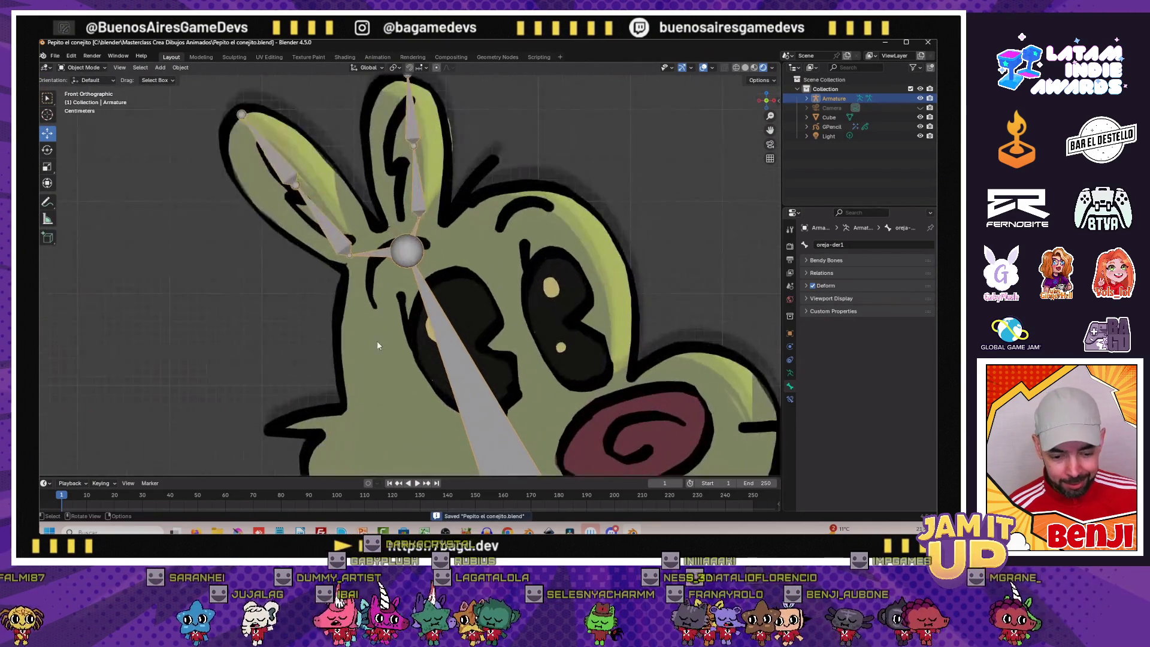
{"action": "scroll", "coordinate": [359, 341], "scroll_direction": "down", "scroll_amount": 4}
Parent the Grease Pencil drawing to the armature With Empty Groups and enter the drawing's edit mode
{"action": "middle_click_drag", "start_coordinate": [376, 351], "coordinate": [310, 293], "text": "shift"}
{"action": "left_click", "coordinate": [436, 298]}
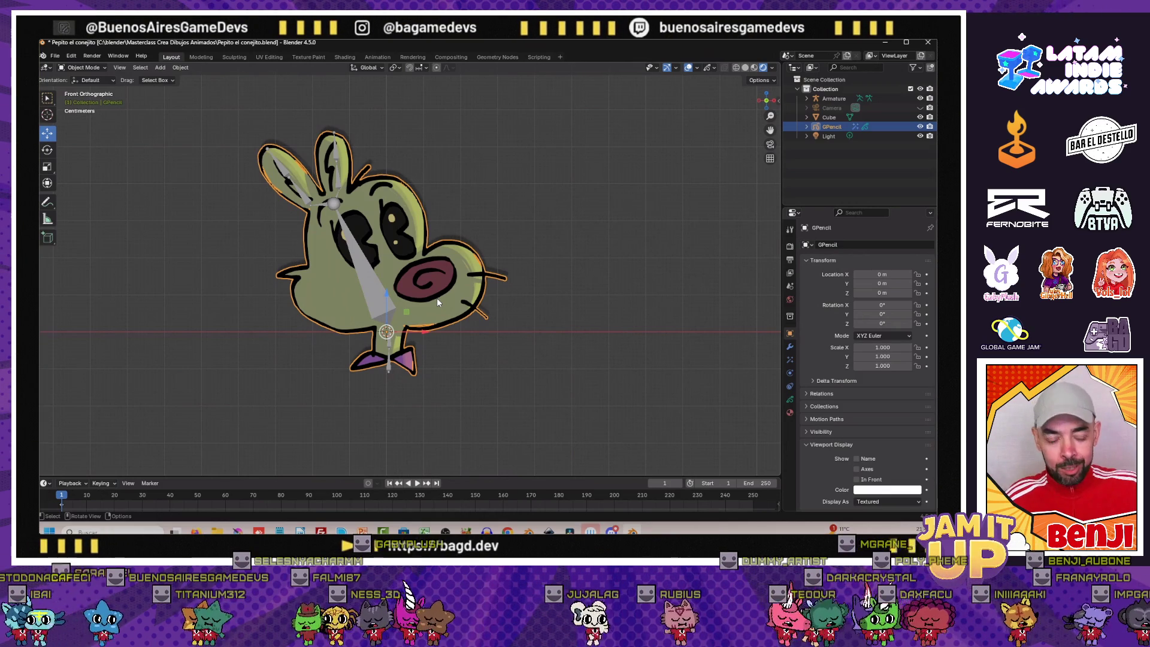
{"action": "scroll", "coordinate": [321, 400], "scroll_direction": "up", "scroll_amount": 1}
{"action": "scroll", "coordinate": [321, 400], "scroll_direction": "up", "scroll_amount": 2}
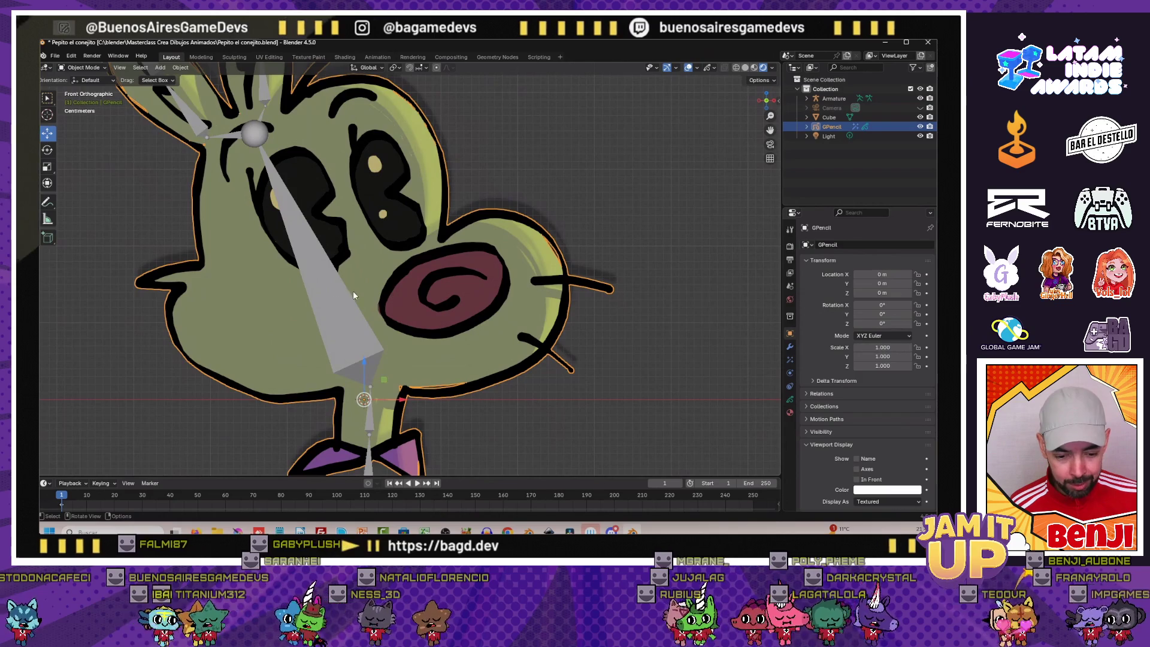
{"action": "scroll", "coordinate": [334, 306], "scroll_direction": "down", "scroll_amount": 2}
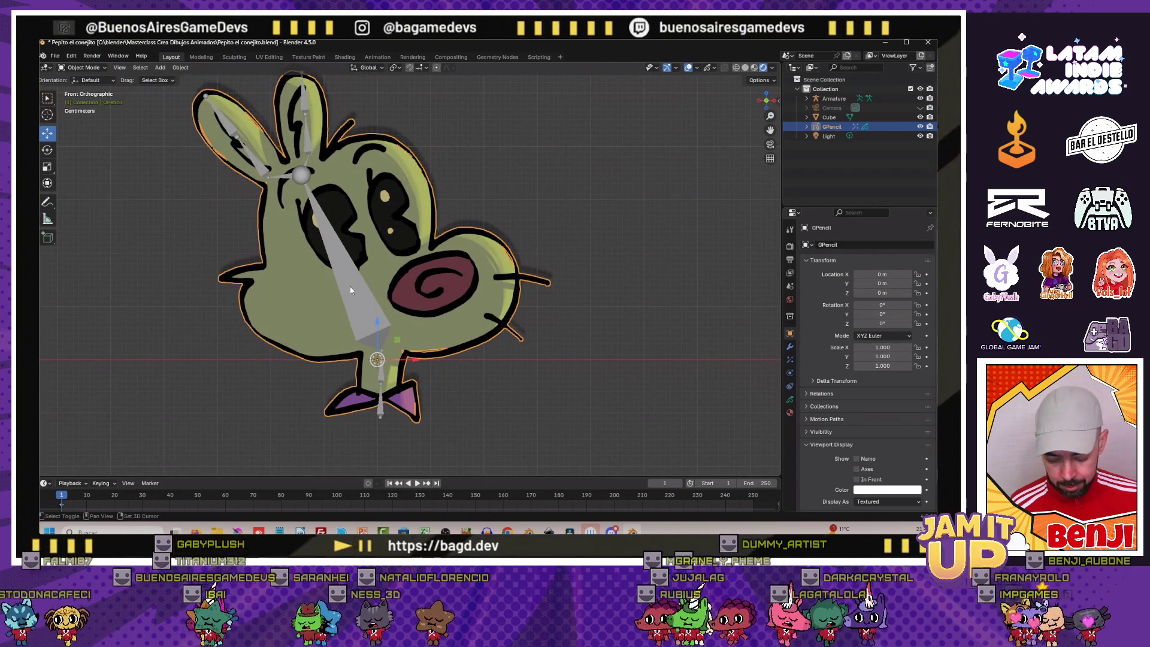
{"action": "left_click", "coordinate": [349, 290]}
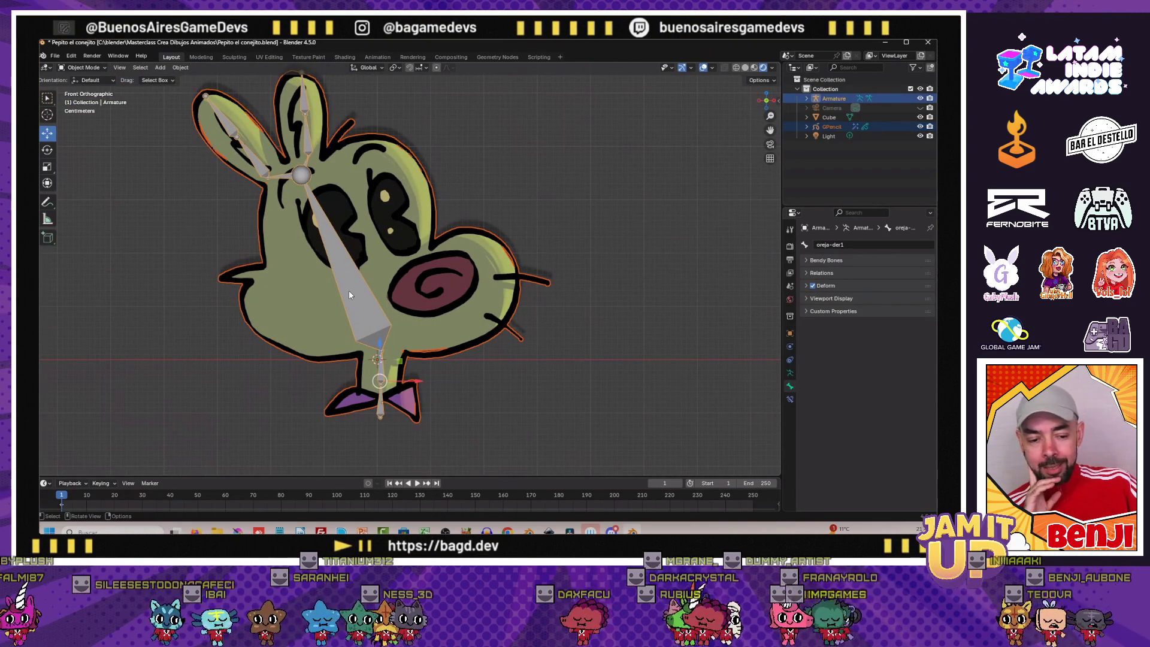
{"action": "scroll", "coordinate": [331, 296], "scroll_direction": "down", "scroll_amount": 2}
{"action": "scroll", "coordinate": [330, 296], "scroll_direction": "up", "scroll_amount": 1}
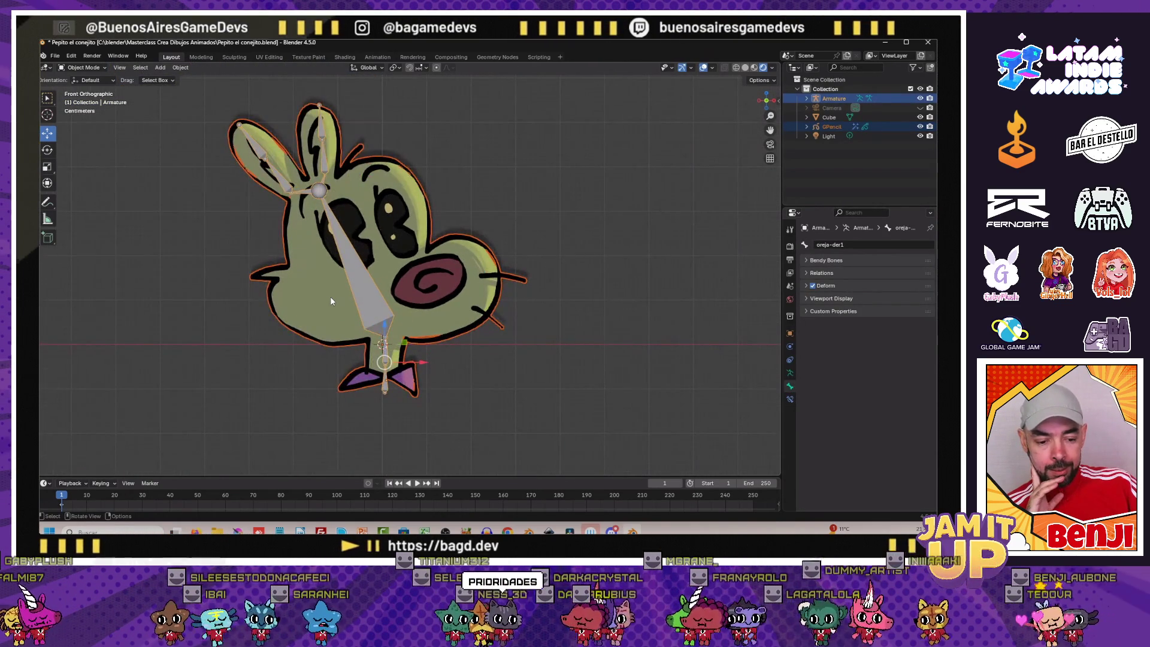
{"action": "key", "text": "ctrl+p"}
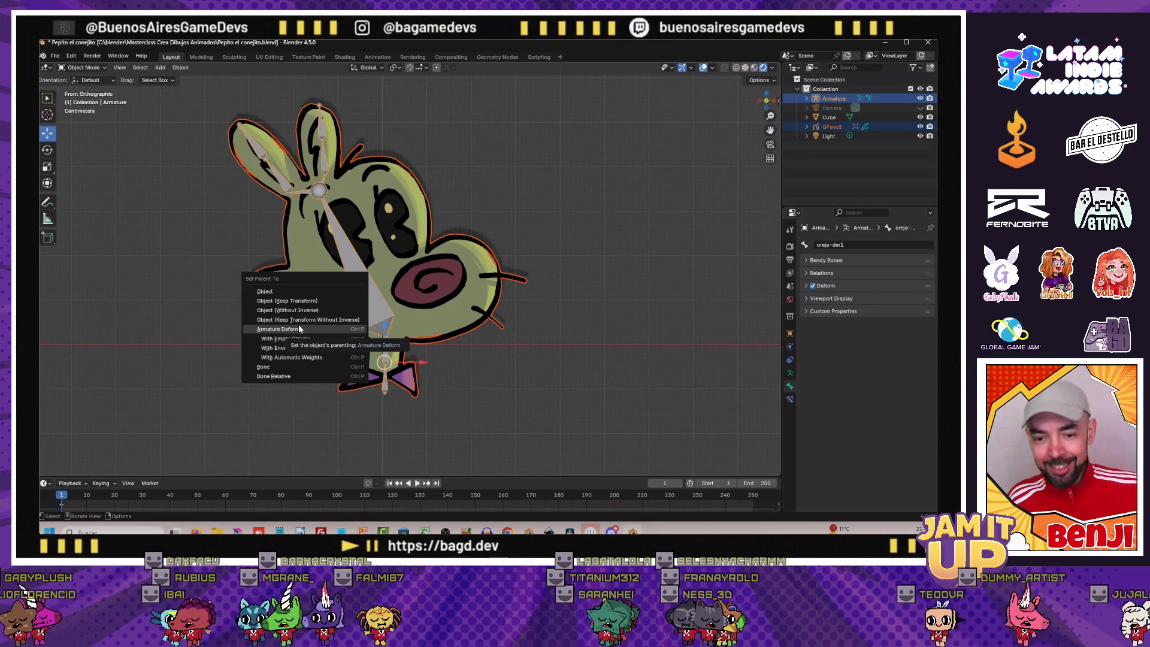
{"action": "left_click", "coordinate": [271, 340]}
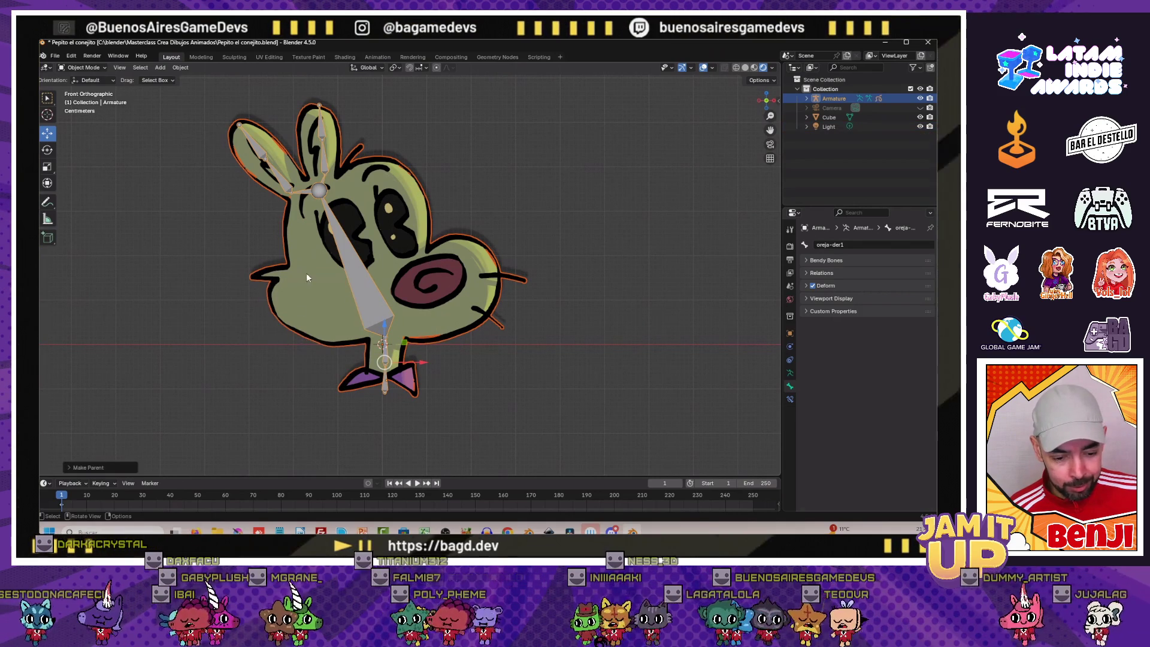
{"action": "left_click", "coordinate": [307, 272]}
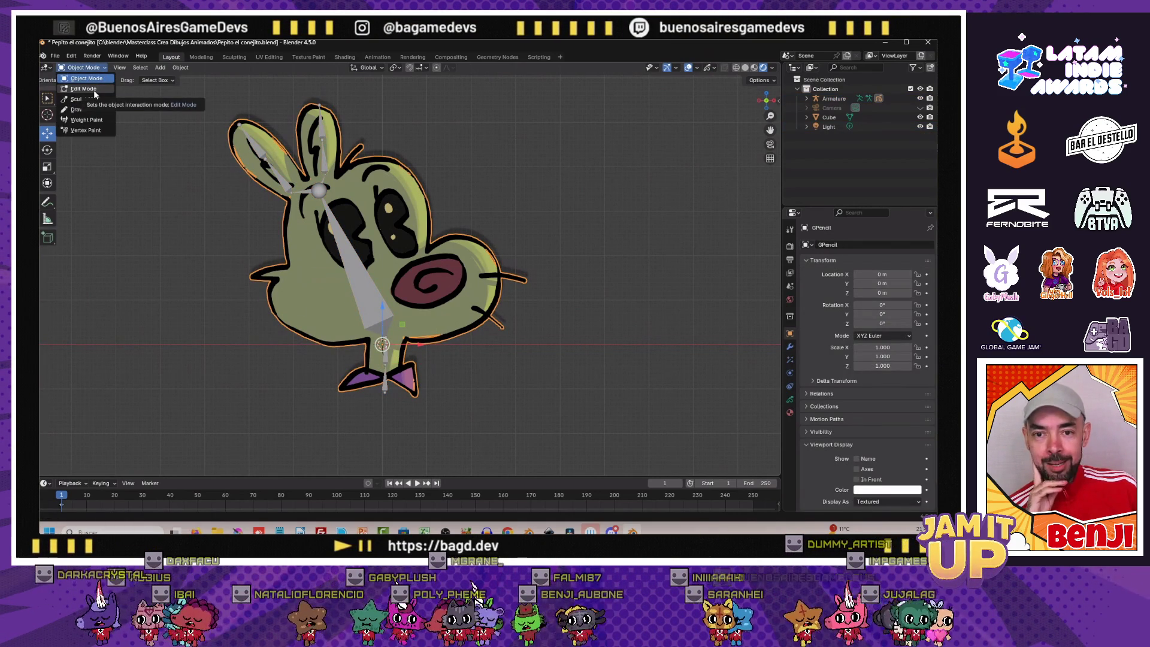
{"action": "left_click", "coordinate": [85, 88]}
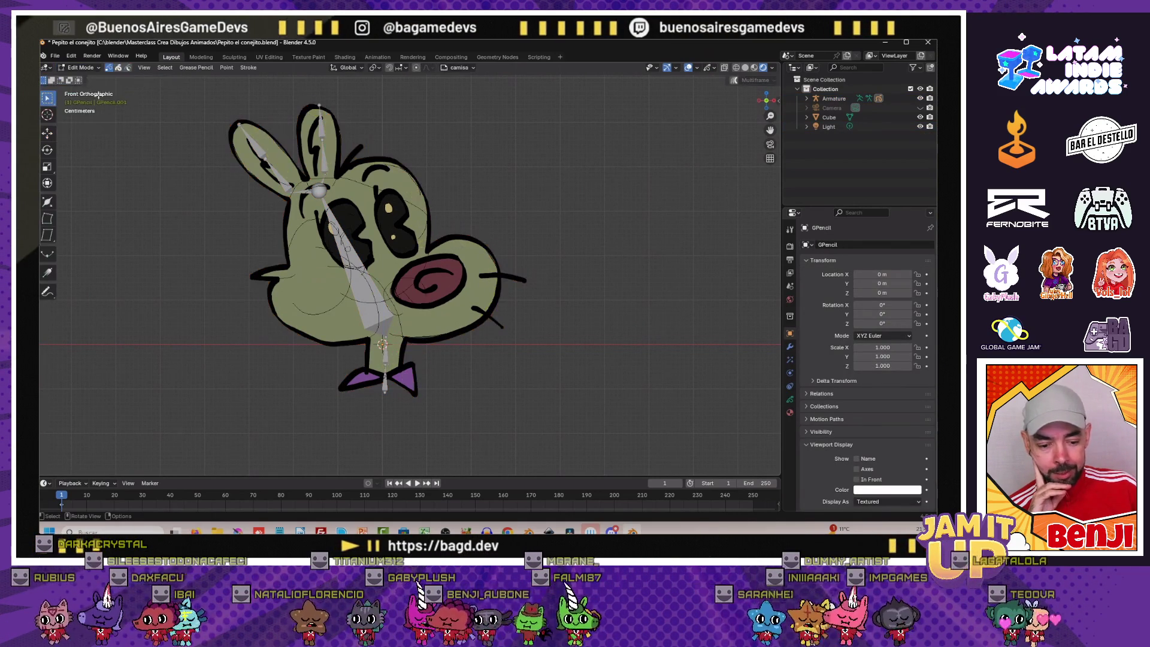
Show the drawing's vertex groups and make cuello-1 the active group
{"action": "left_click", "coordinate": [790, 399]}
{"action": "scroll", "coordinate": [838, 377], "scroll_direction": "down", "scroll_amount": 3}
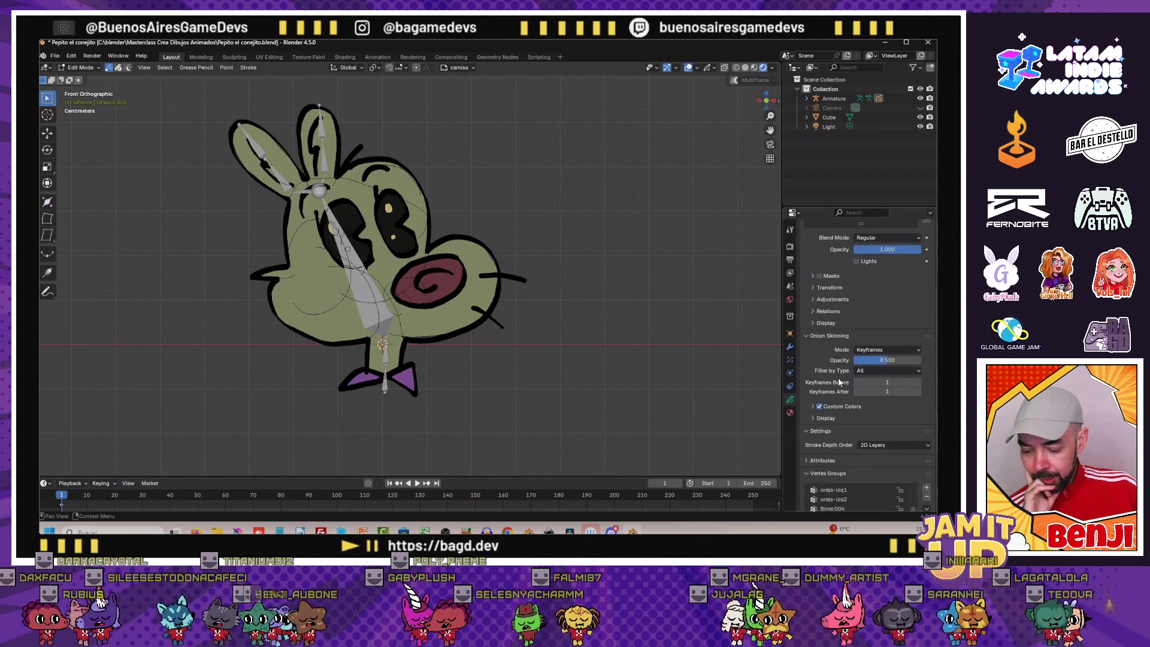
{"action": "scroll", "coordinate": [839, 378], "scroll_direction": "down", "scroll_amount": 3}
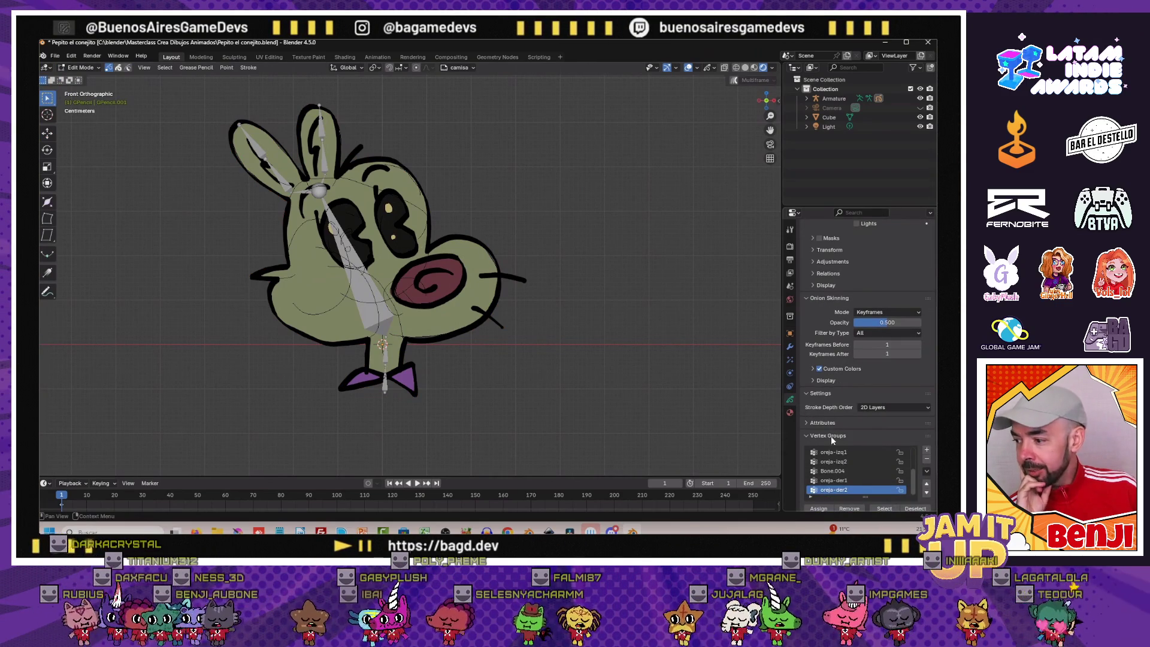
{"action": "scroll", "coordinate": [824, 426], "scroll_direction": "down", "scroll_amount": 1}
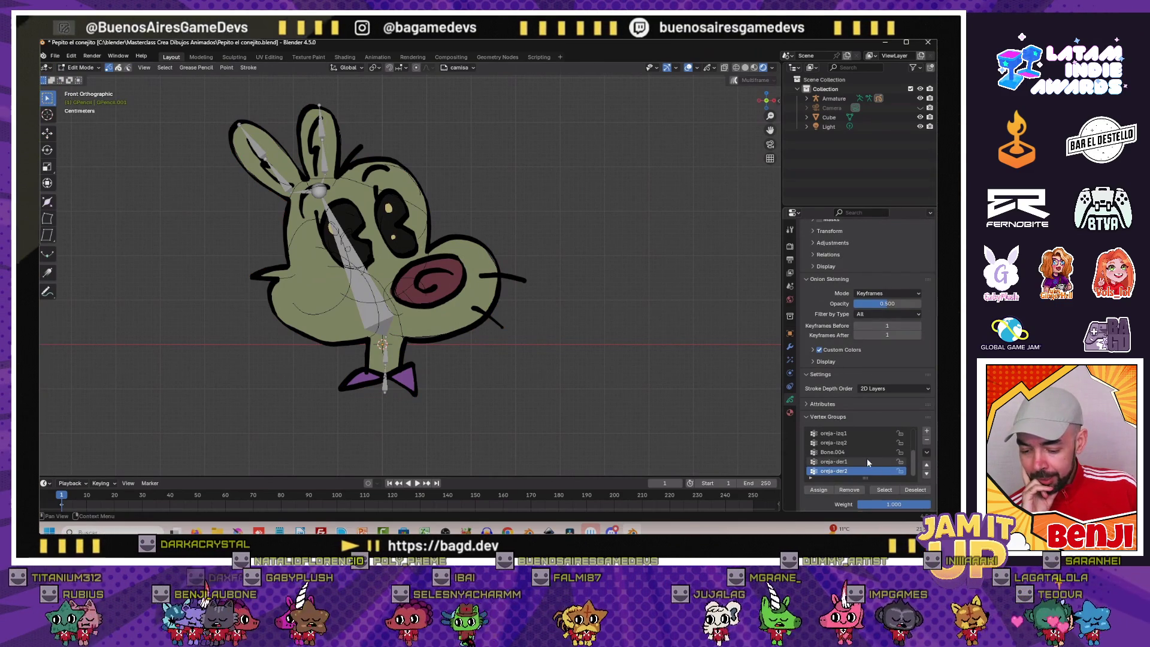
{"action": "scroll", "coordinate": [867, 459], "scroll_direction": "up", "scroll_amount": 3}
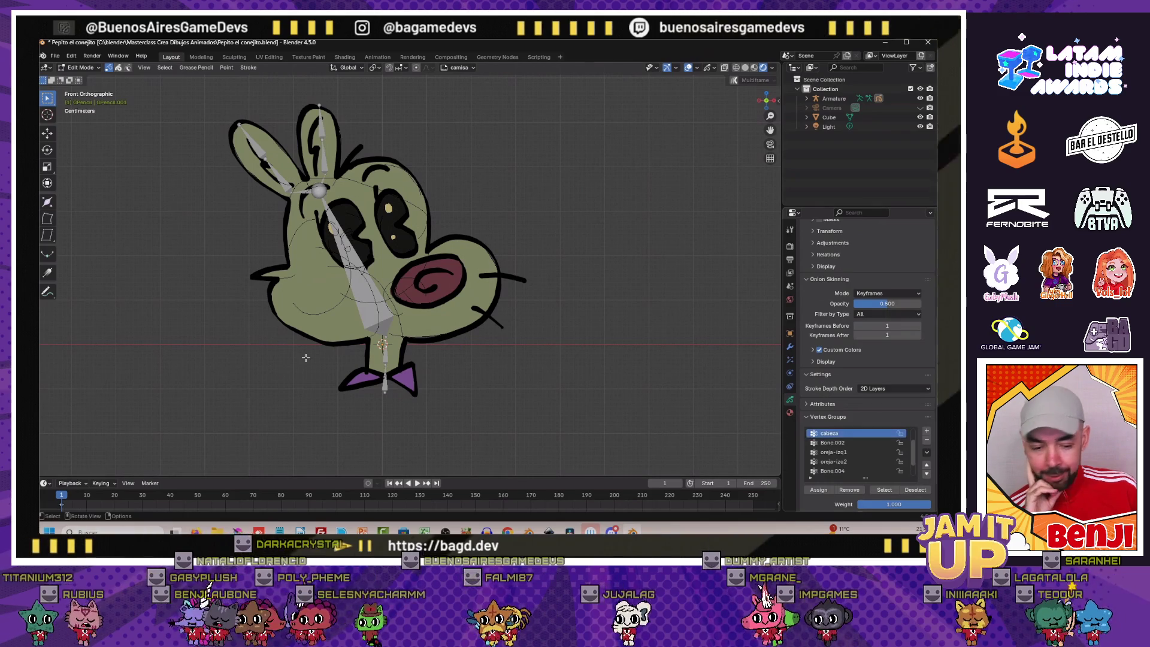
{"action": "scroll", "coordinate": [835, 444], "scroll_direction": "down", "scroll_amount": 1}
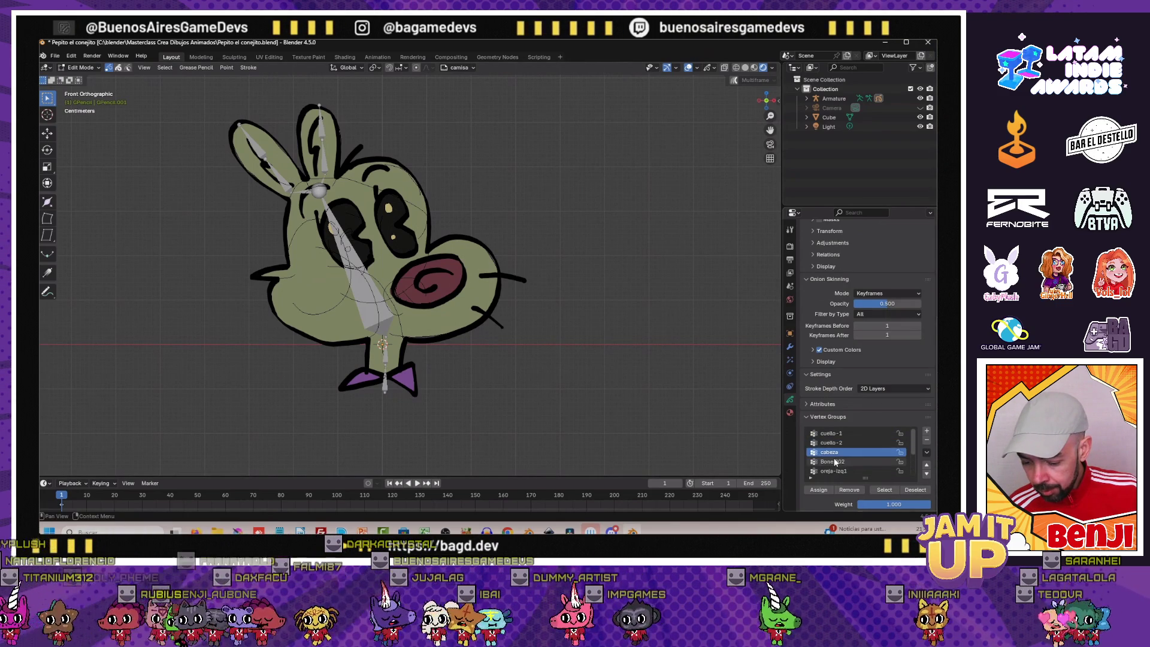
{"action": "left_click", "coordinate": [831, 433]}
{"action": "scroll", "coordinate": [359, 269], "scroll_direction": "up", "scroll_amount": 3}
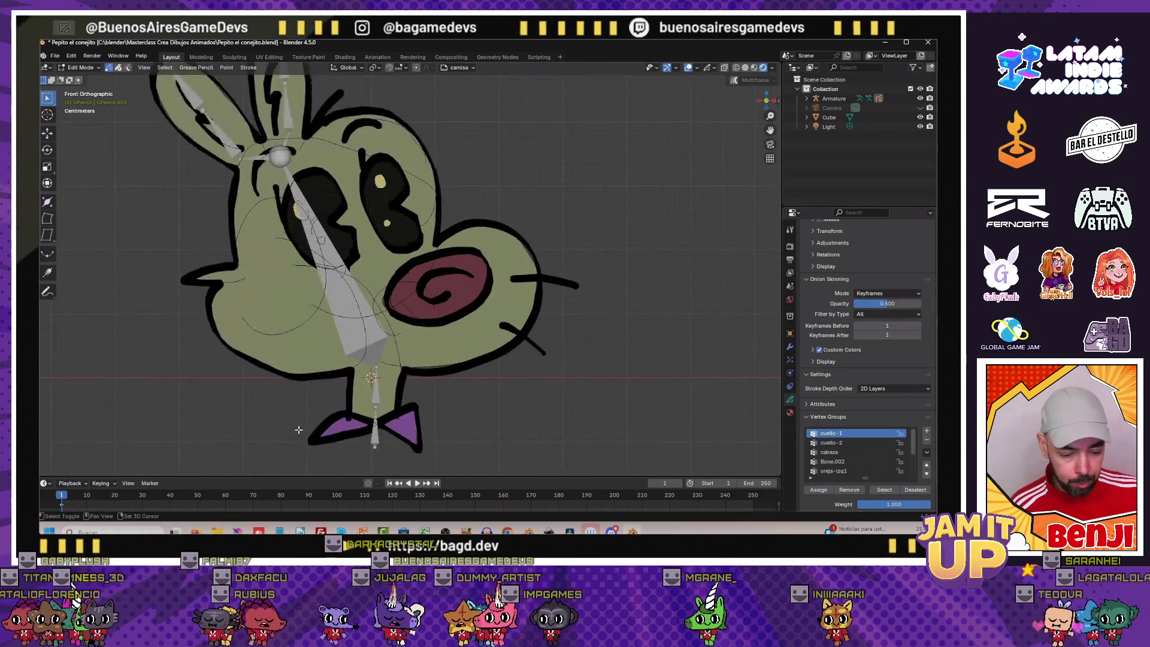
{"action": "scroll", "coordinate": [292, 357], "scroll_direction": "up", "scroll_amount": 1}
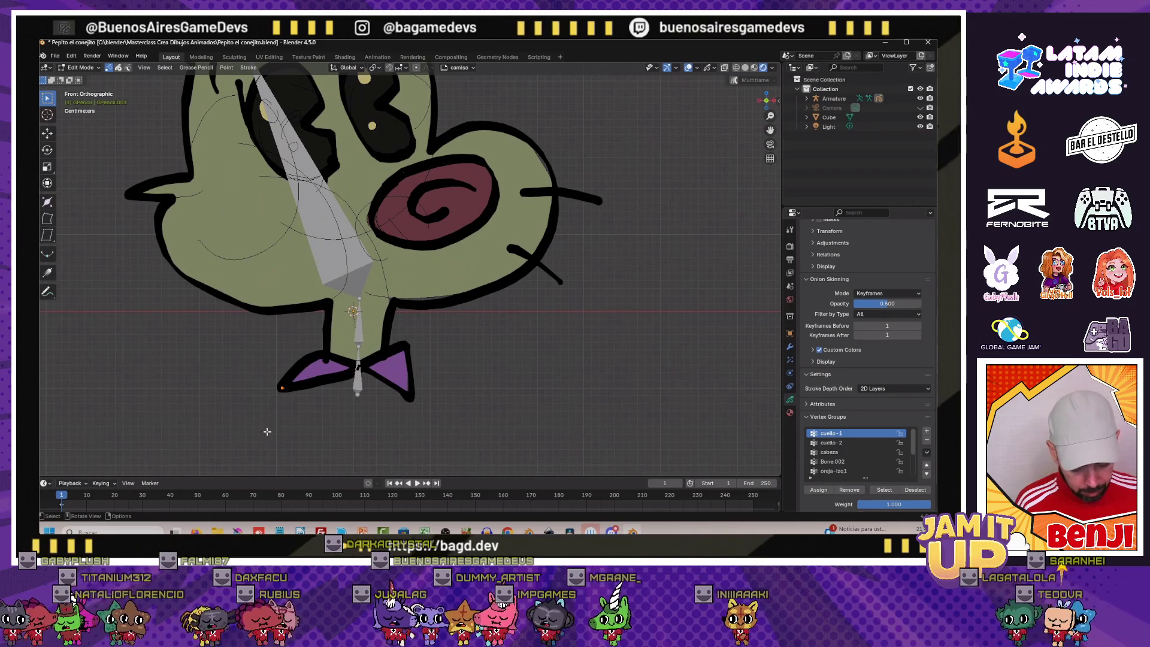
{"action": "key", "text": "b"}
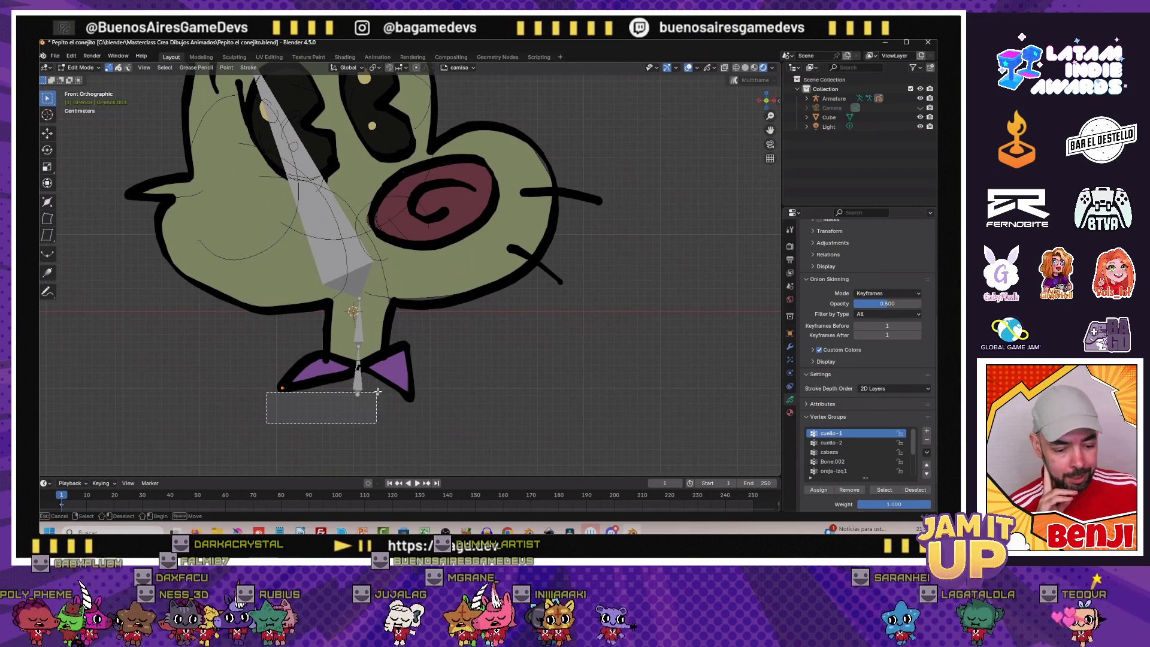
Box-select the bowtie stroke points and assign them to cuello-1
{"action": "left_click_drag", "start_coordinate": [371, 395], "coordinate": [421, 351]}
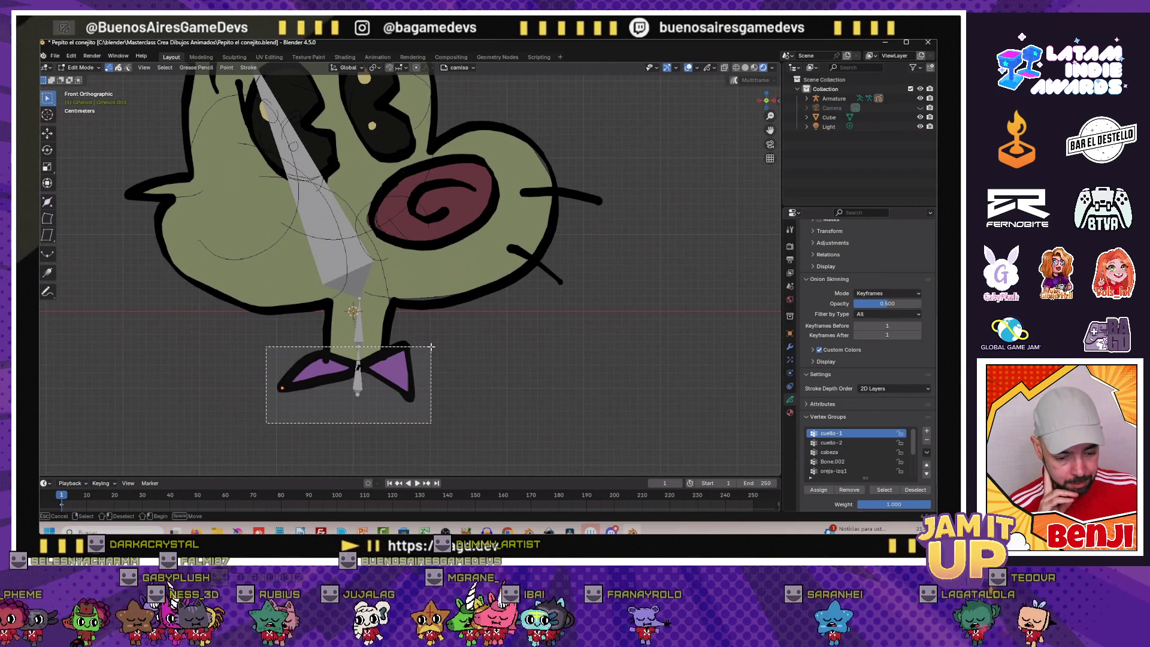
{"action": "left_click_drag", "start_coordinate": [431, 347], "coordinate": [450, 387]}
{"action": "scroll", "coordinate": [385, 382], "scroll_direction": "up", "scroll_amount": 1}
{"action": "key", "text": "b"}
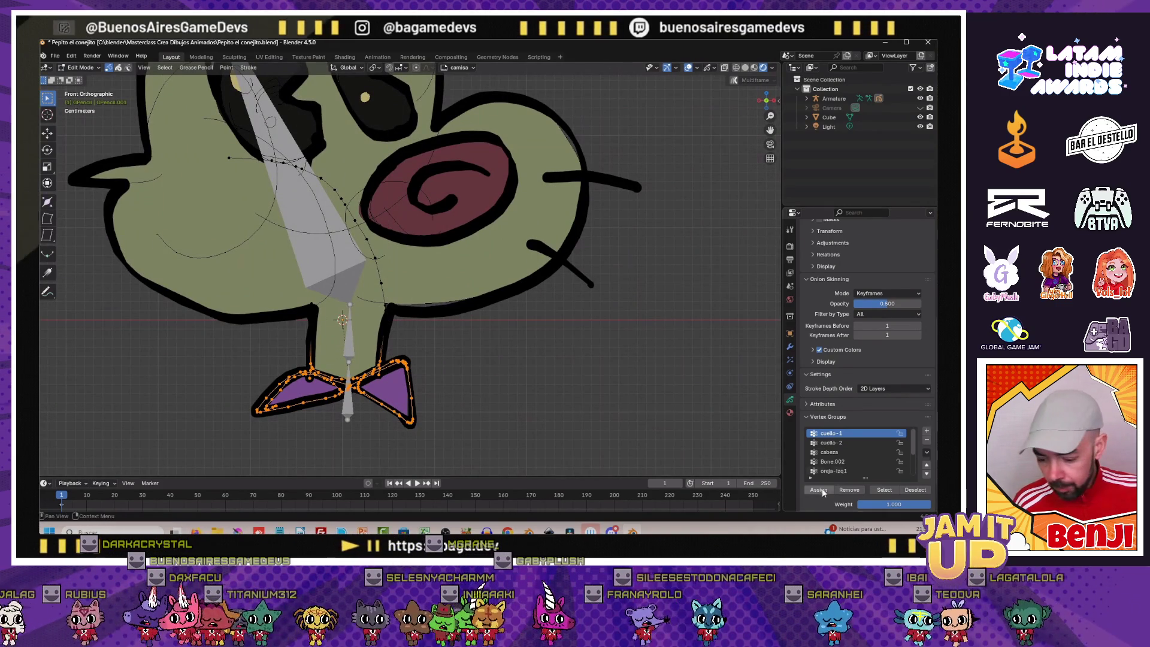
{"action": "left_click", "coordinate": [823, 442]}
Select the neck stroke points and assign them to cuello-2
{"action": "left_click", "coordinate": [282, 348]}
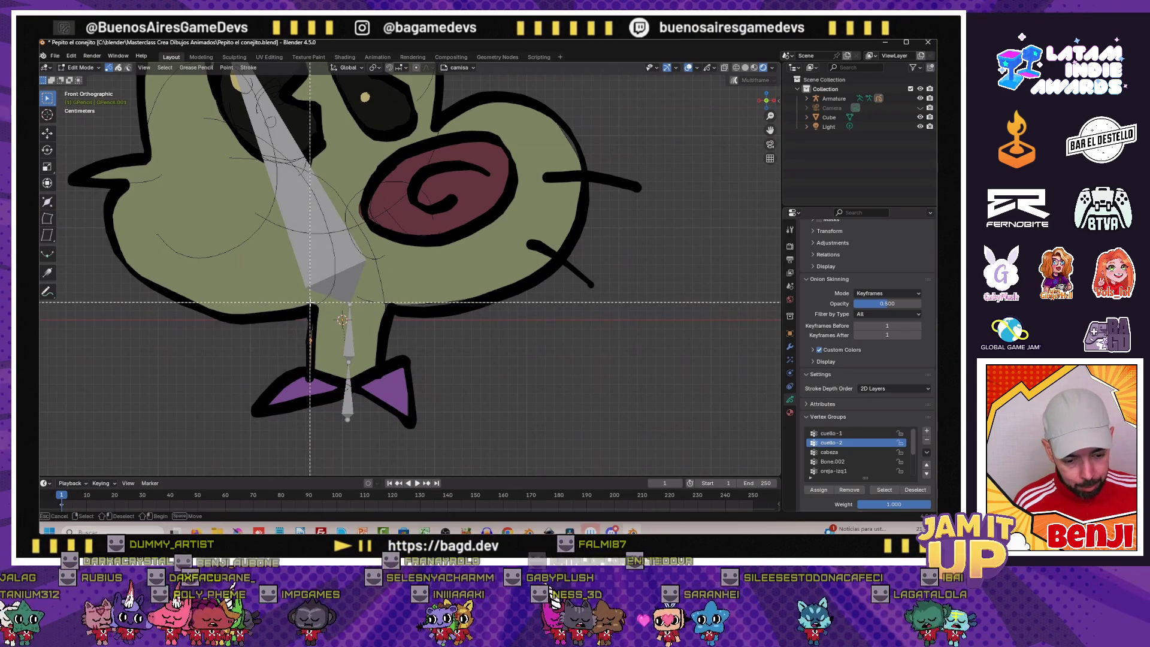
{"action": "left_click_drag", "start_coordinate": [307, 307], "coordinate": [396, 344]}
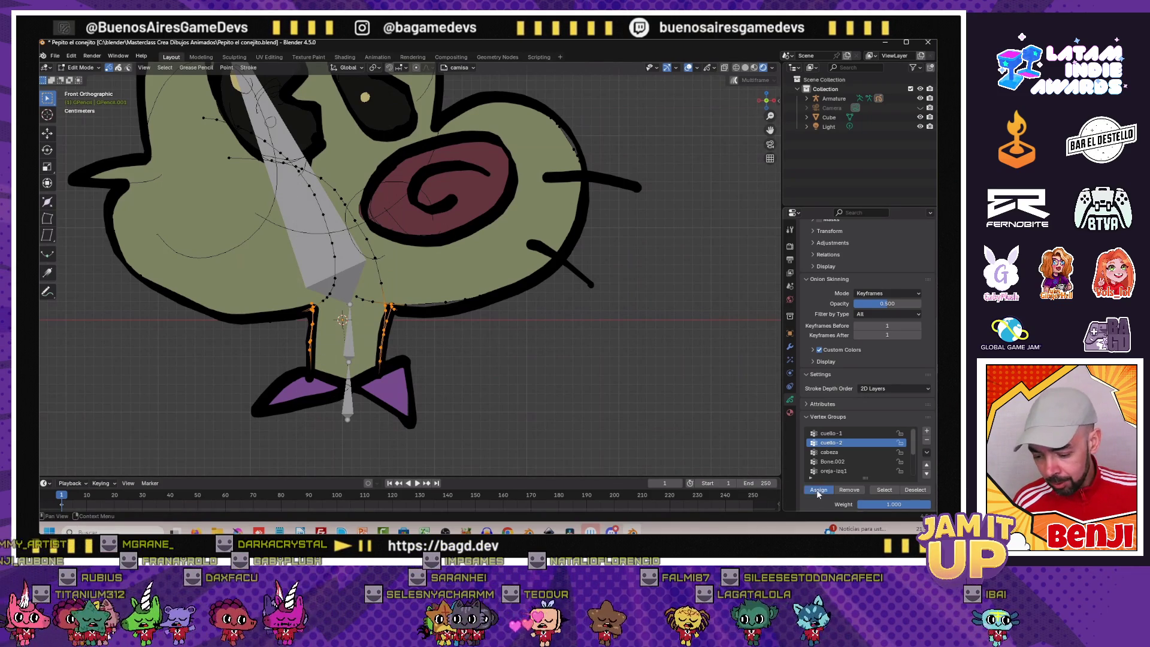
{"action": "left_click", "coordinate": [828, 452]}
{"action": "scroll", "coordinate": [359, 270], "scroll_direction": "down", "scroll_amount": 3}
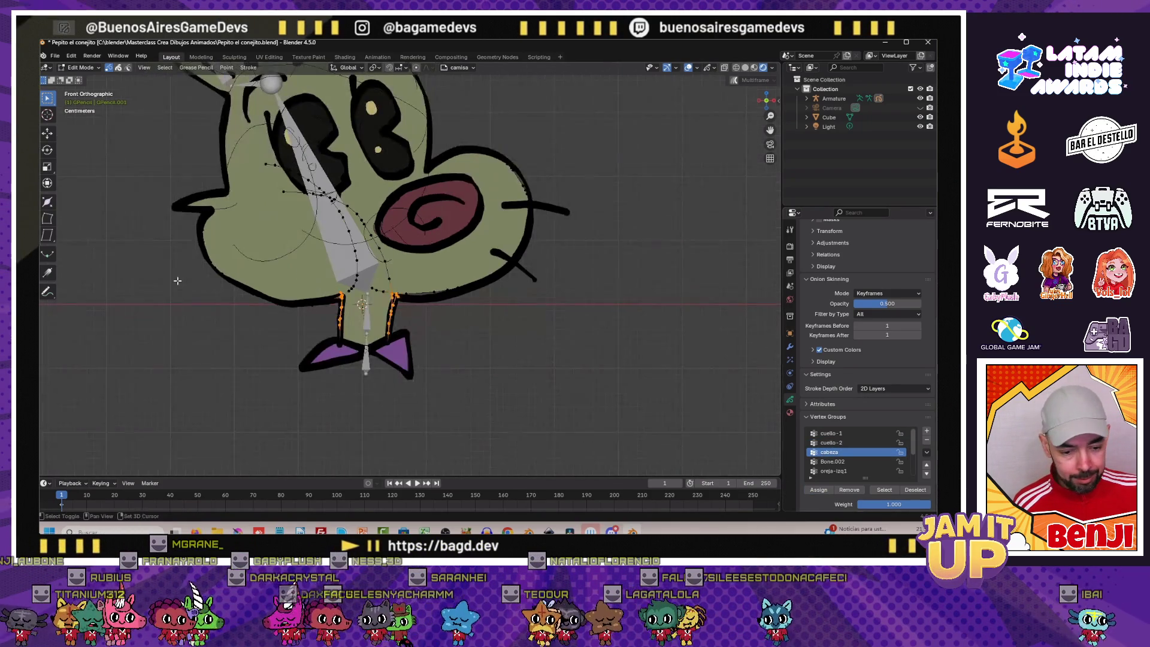
Box-select the head, eyes, cheeks and nose stroke points for the cabeza group
{"action": "middle_click_drag", "start_coordinate": [360, 224], "coordinate": [270, 296], "text": "shift"}
{"action": "left_click_drag", "start_coordinate": [145, 258], "coordinate": [347, 401]}
{"action": "scroll", "coordinate": [350, 357], "scroll_direction": "up", "scroll_amount": 2}
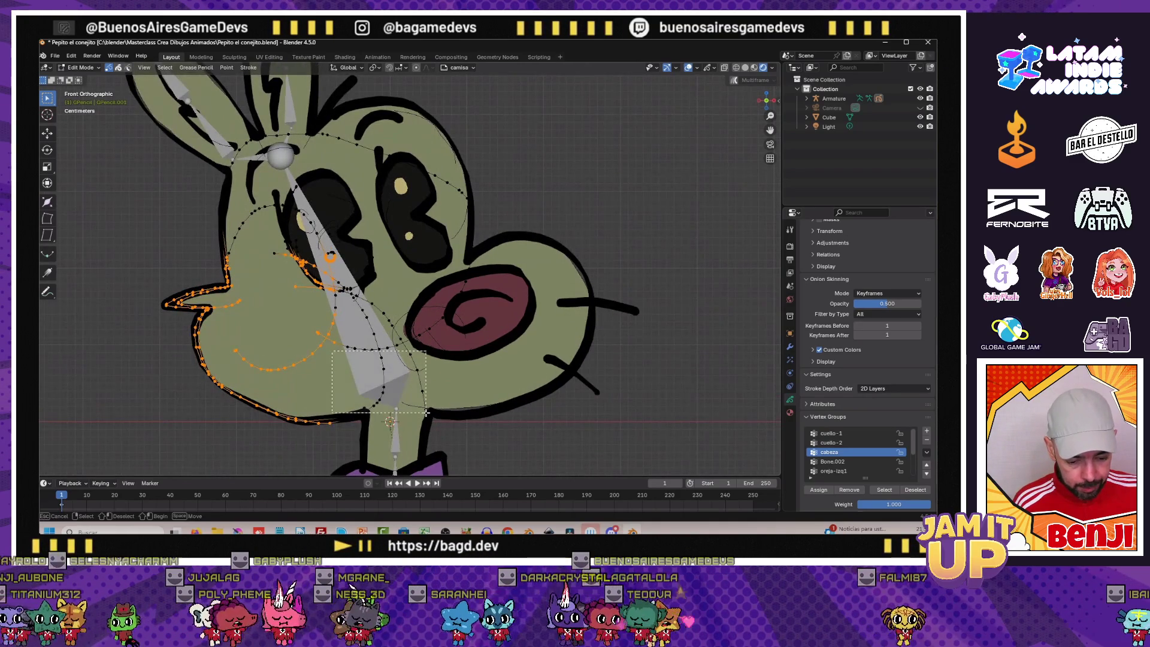
{"action": "left_click_drag", "start_coordinate": [332, 350], "coordinate": [474, 429]}
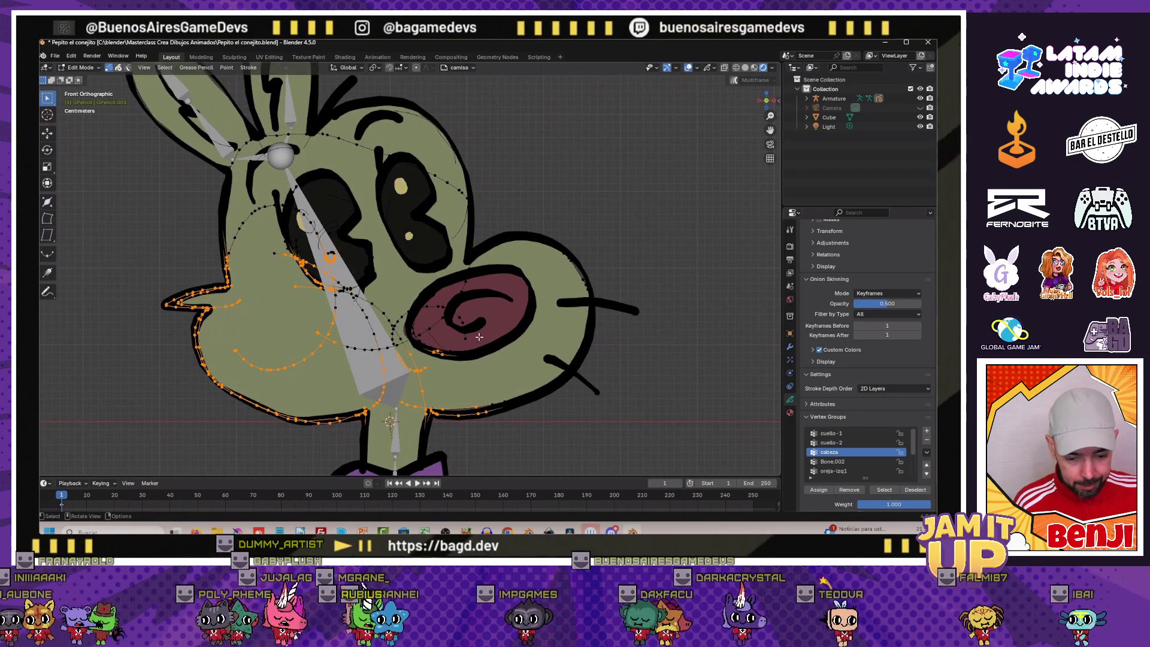
{"action": "scroll", "coordinate": [390, 203], "scroll_direction": "down", "scroll_amount": 2}
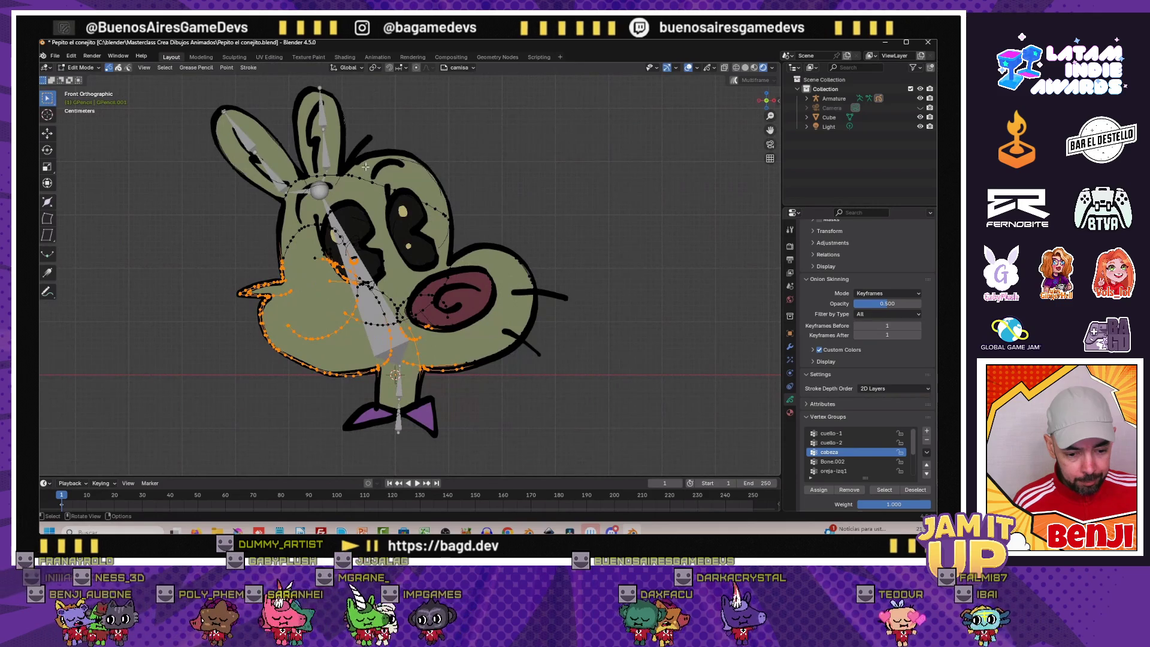
{"action": "left_click_drag", "start_coordinate": [355, 131], "coordinate": [474, 213]}
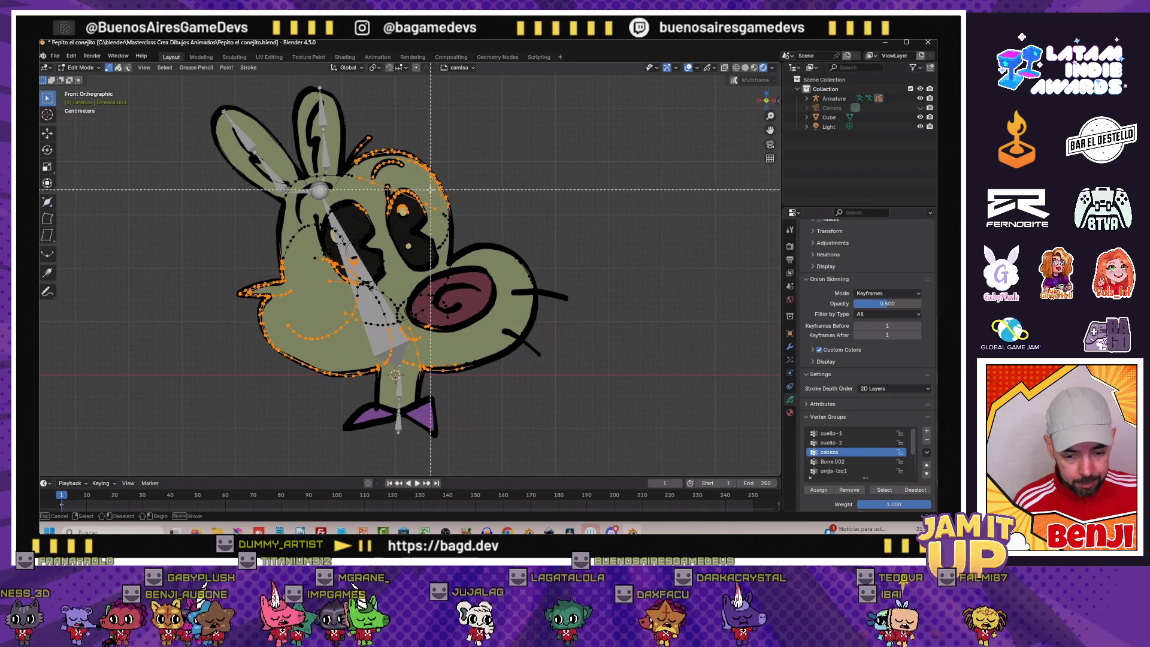
{"action": "mouse_move", "coordinate": [442, 265]}
{"action": "left_mouse_down"}
{"action": "mouse_move", "coordinate": [517, 361]}
{"action": "mouse_move", "coordinate": [557, 359]}
{"action": "left_mouse_up"}
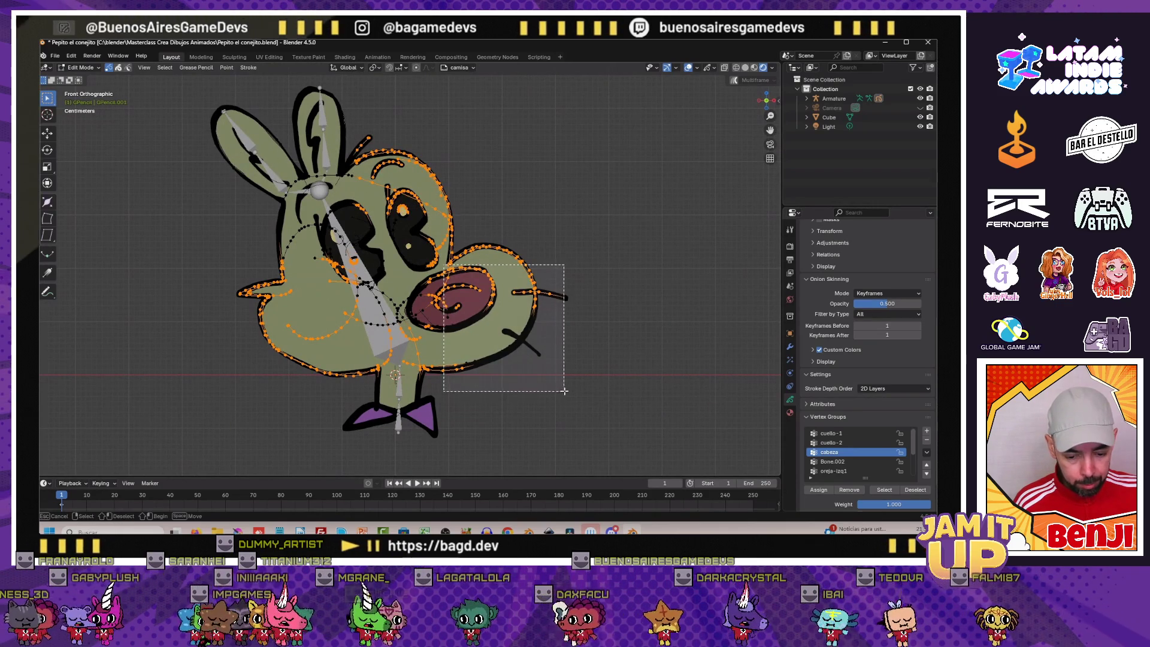
{"action": "key", "text": "b"}
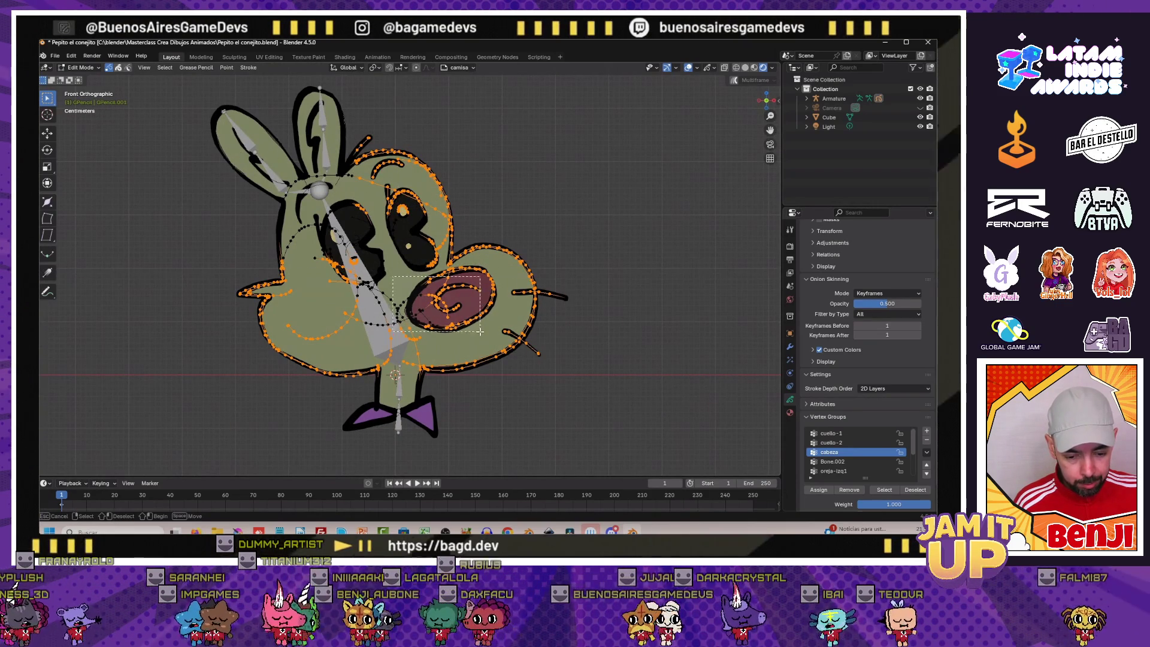
{"action": "scroll", "coordinate": [393, 276], "scroll_direction": "up", "scroll_amount": 2}
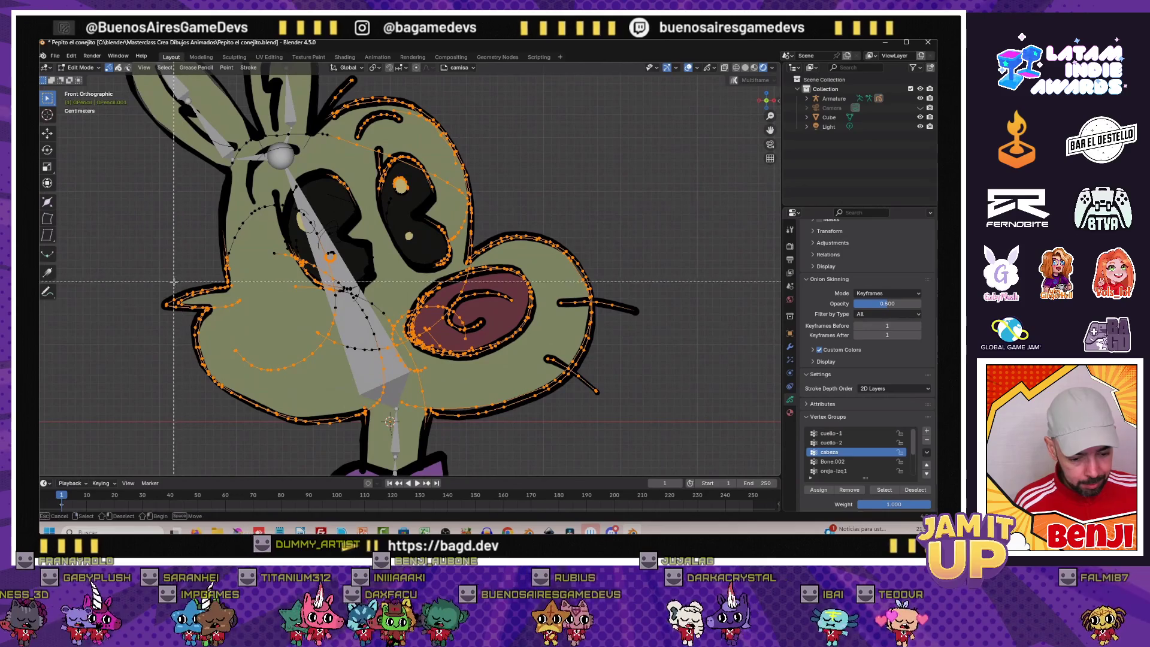
{"action": "scroll", "coordinate": [325, 348], "scroll_direction": "down", "scroll_amount": 2}
{"action": "scroll", "coordinate": [325, 349], "scroll_direction": "up", "scroll_amount": 2}
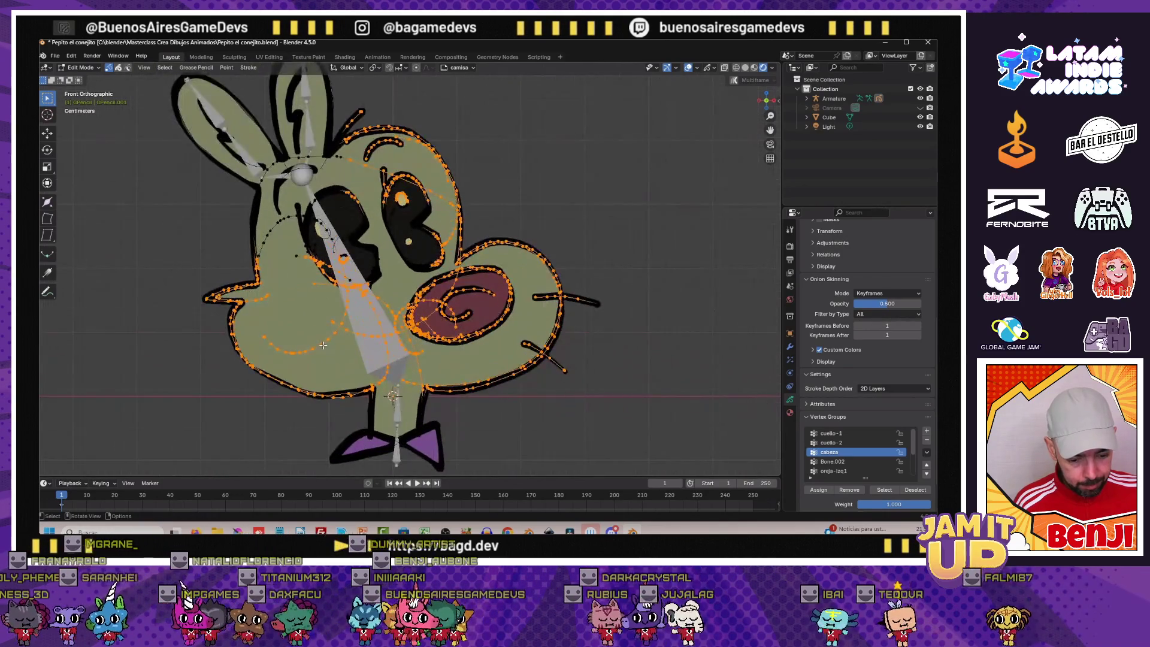
{"action": "scroll", "coordinate": [266, 286], "scroll_direction": "up", "scroll_amount": 3}
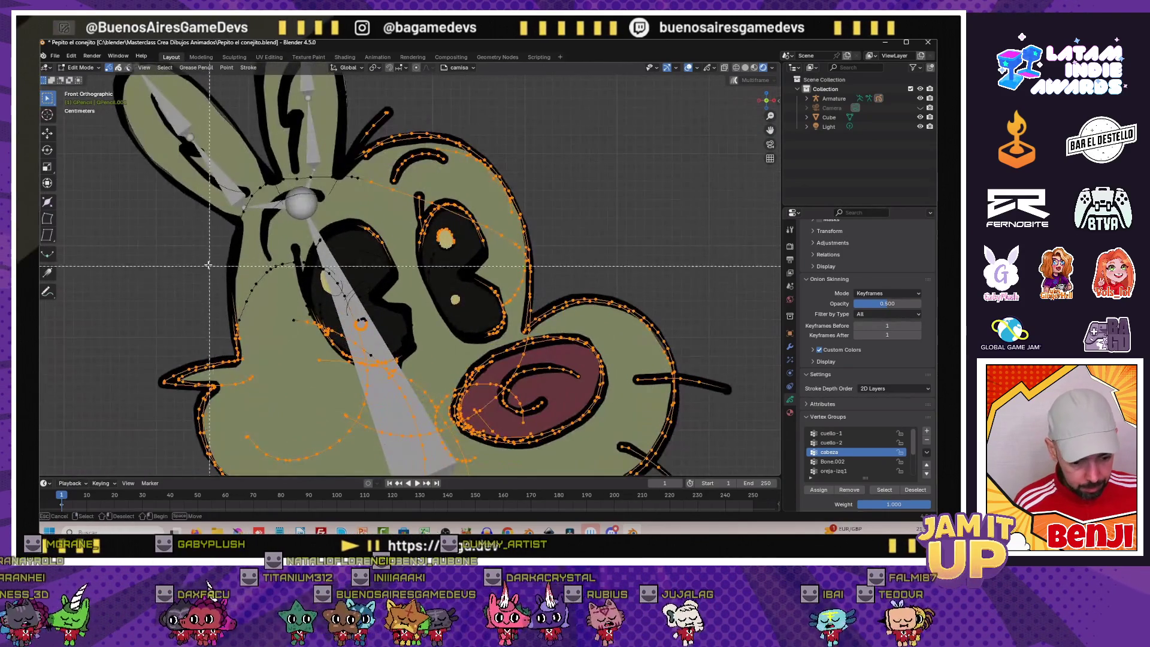
{"action": "left_click_drag", "start_coordinate": [204, 235], "coordinate": [335, 331]}
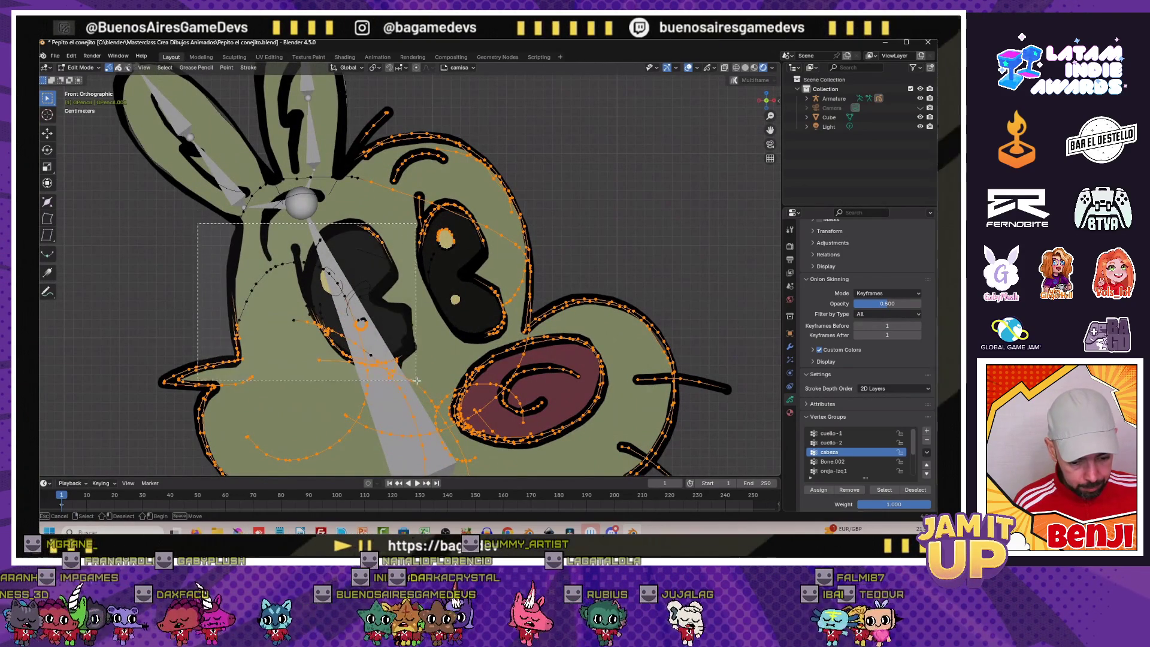
{"action": "scroll", "coordinate": [334, 330], "scroll_direction": "up", "scroll_amount": 2}
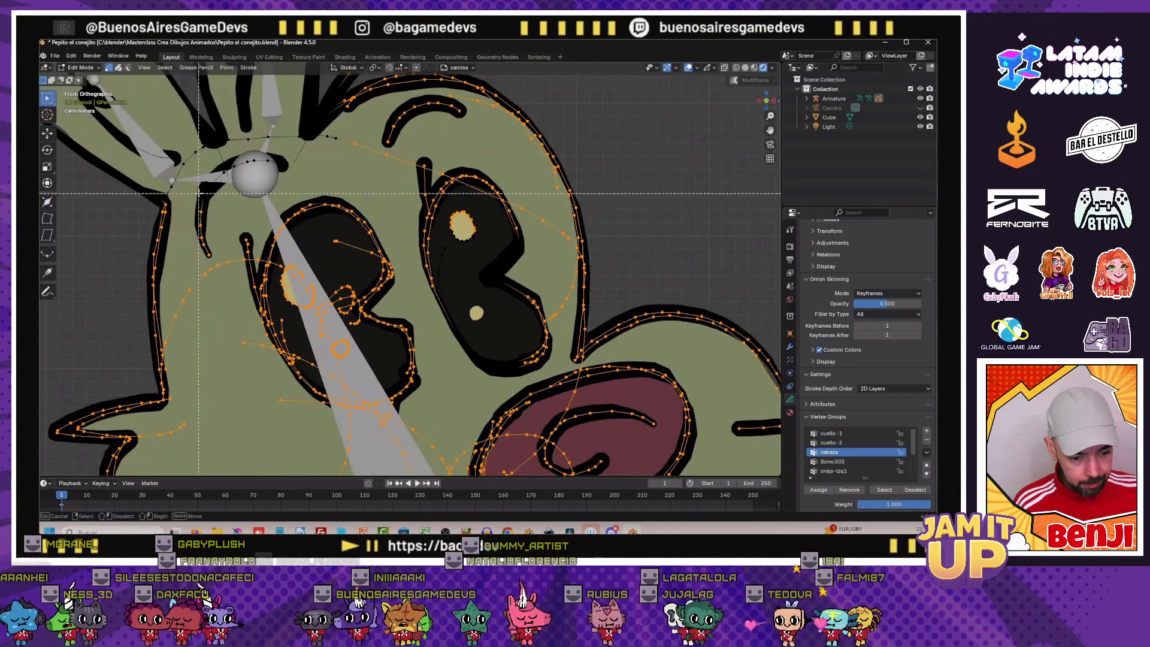
{"action": "left_click_drag", "start_coordinate": [192, 178], "coordinate": [221, 205]}
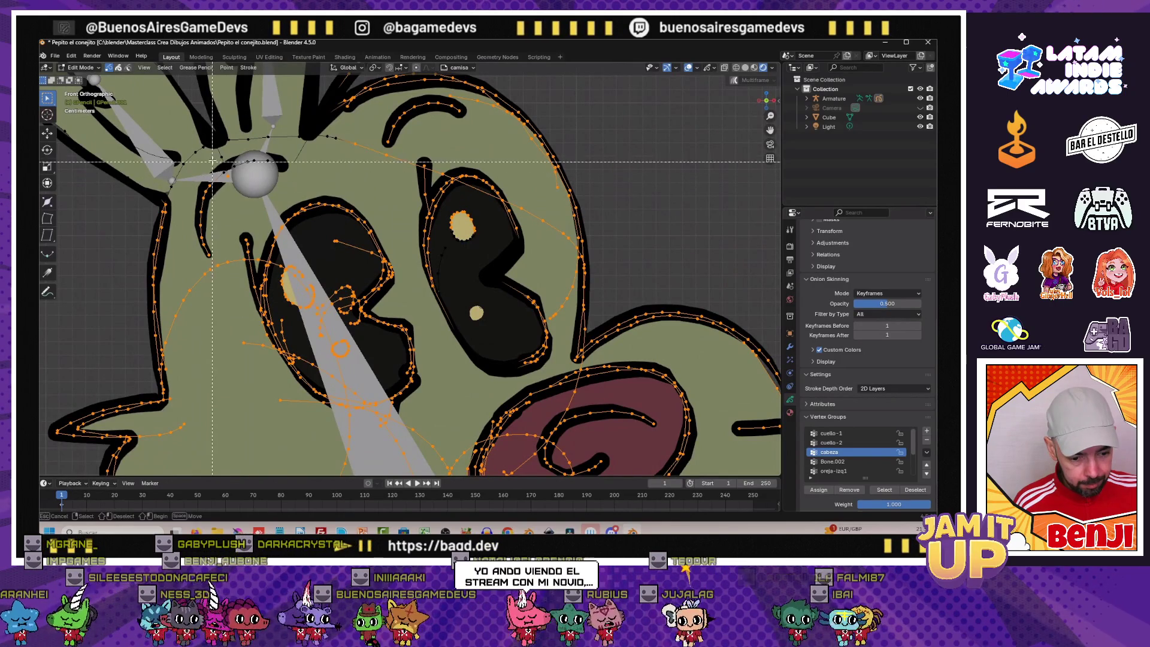
{"action": "left_click_drag", "start_coordinate": [212, 150], "coordinate": [242, 167]}
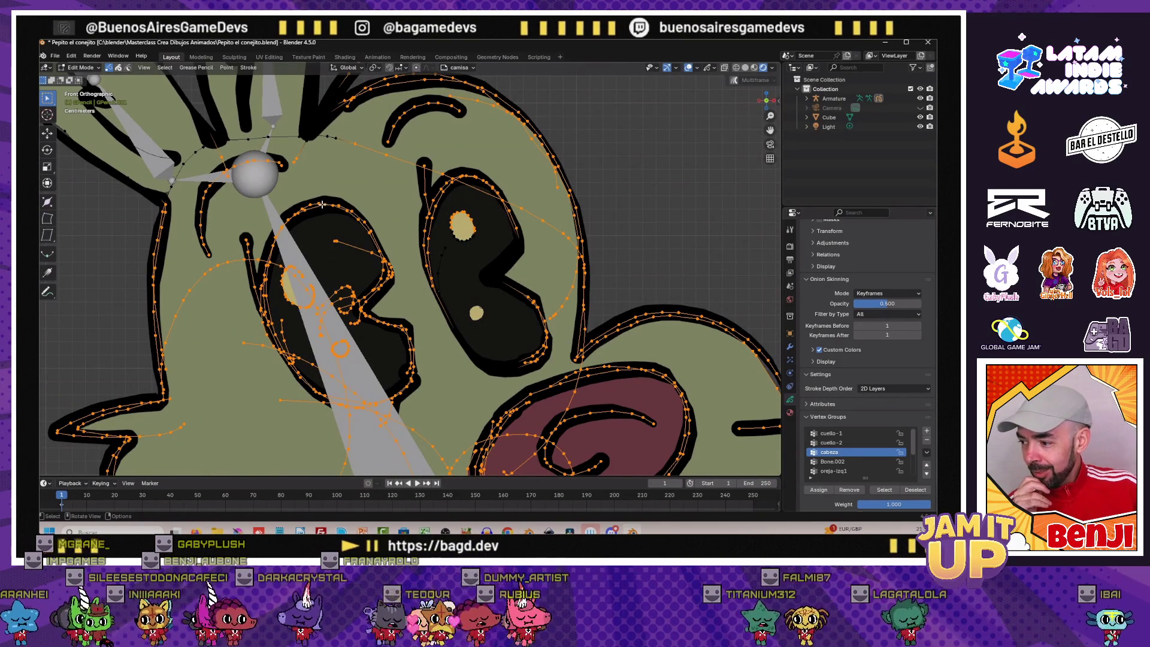
{"action": "scroll", "coordinate": [213, 205], "scroll_direction": "down", "scroll_amount": 3}
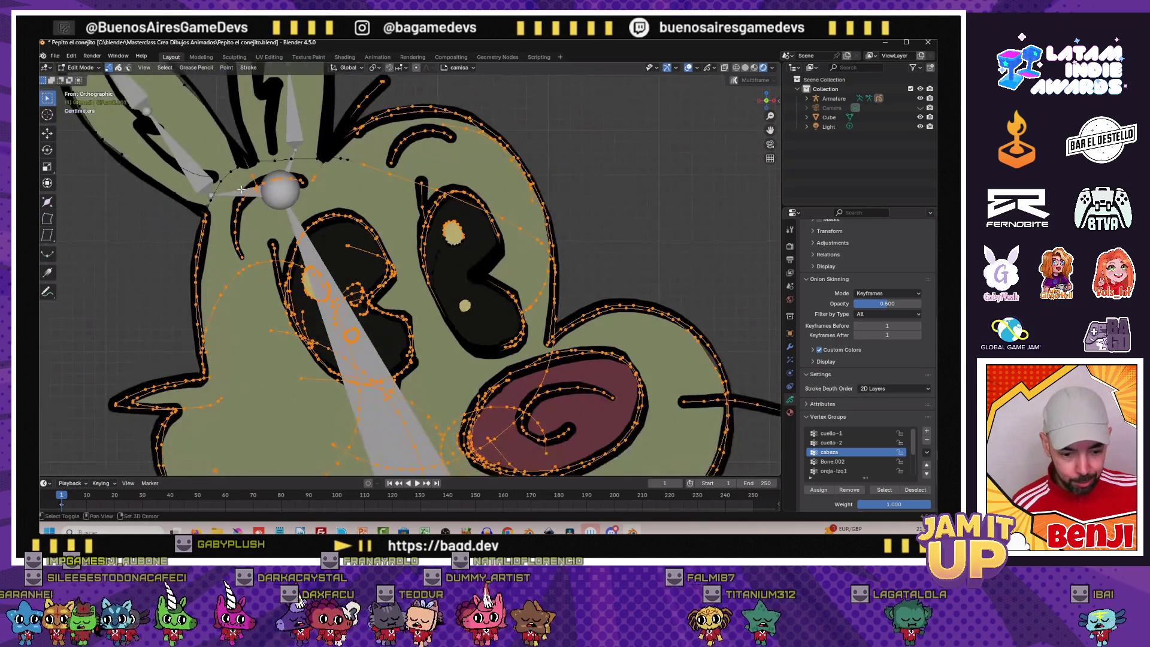
{"action": "scroll", "coordinate": [221, 247], "scroll_direction": "up", "scroll_amount": 3}
Cancel stray box selections, revert to the last saved file, and make oreja-izq1 the active group
{"action": "key", "text": "Escape"}
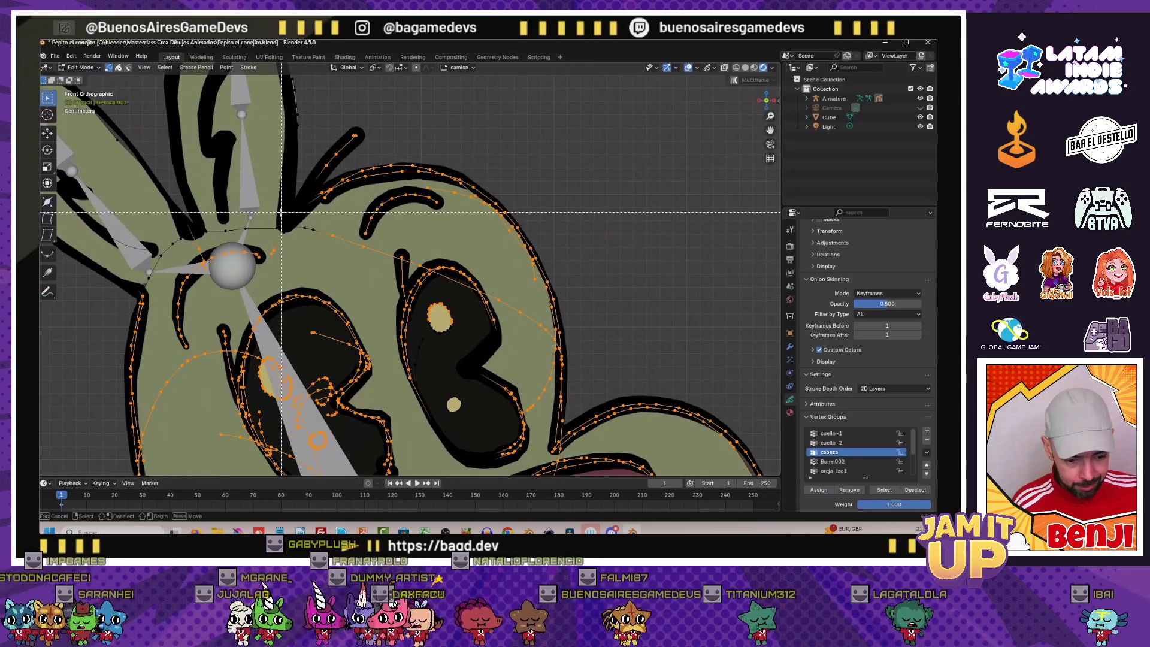
{"action": "middle_click_drag", "start_coordinate": [294, 211], "coordinate": [265, 210], "text": "shift"}
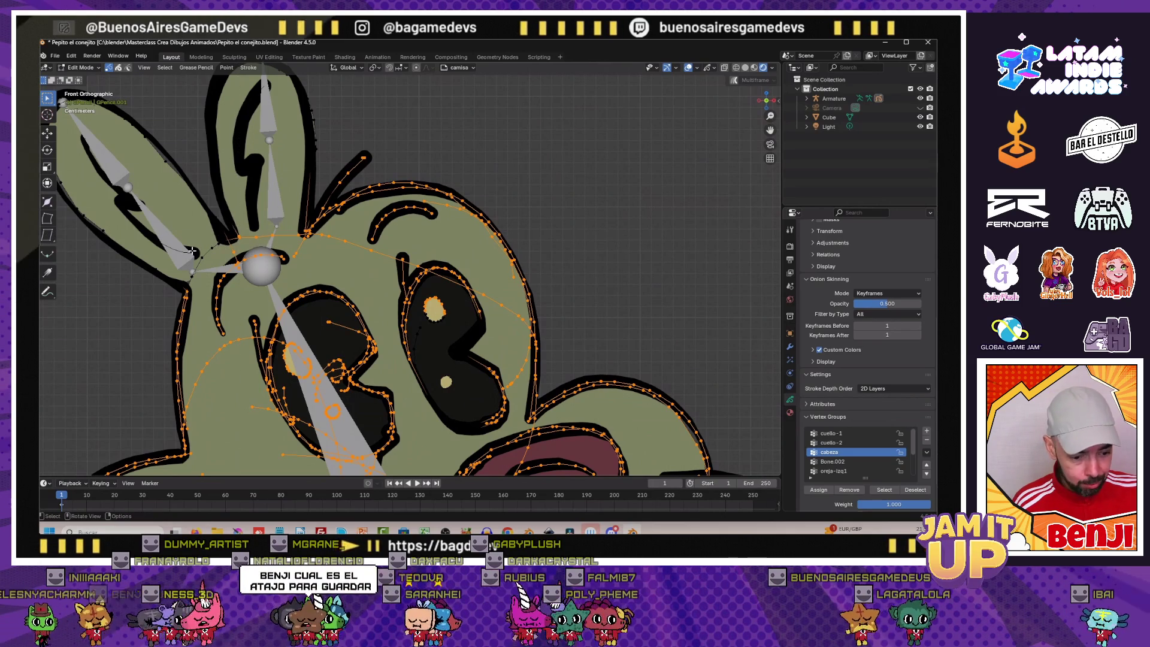
{"action": "key", "text": "b"}
{"action": "key", "text": "Escape"}
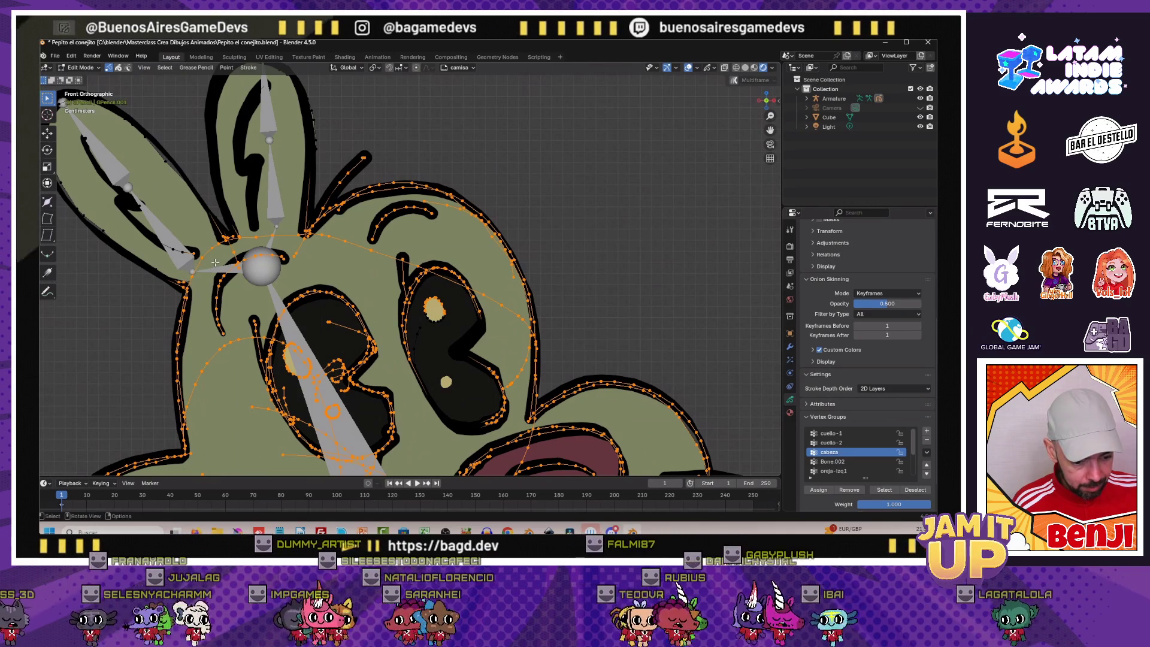
{"action": "key", "text": "b"}
{"action": "key", "text": "Escape"}
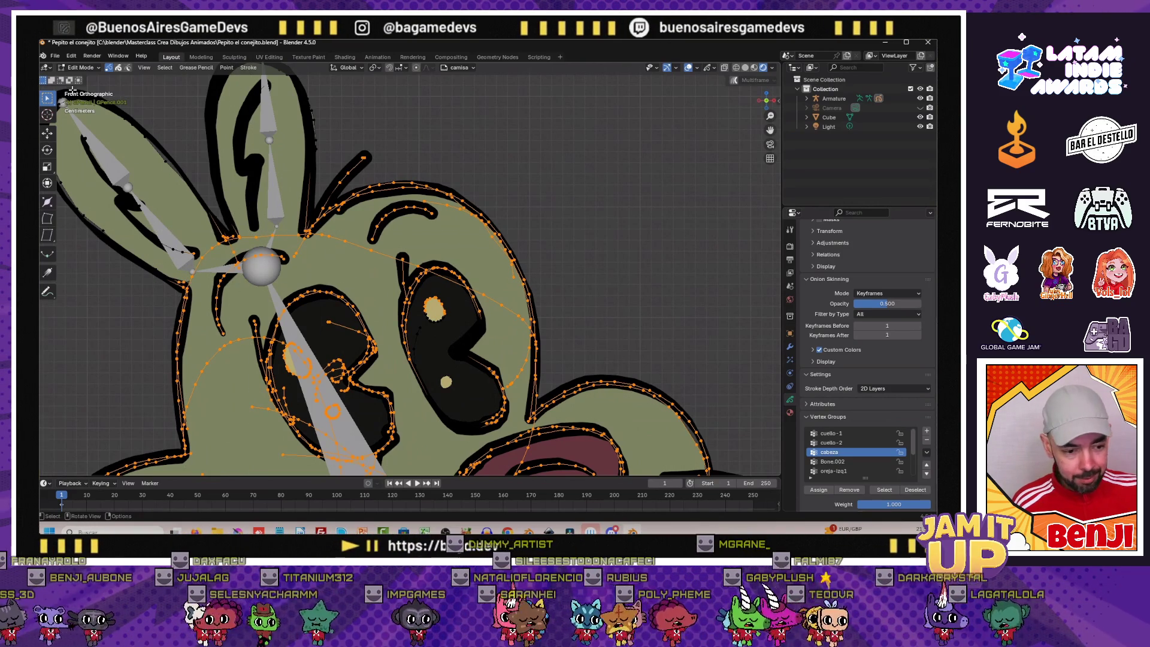
{"action": "left_click", "coordinate": [56, 57]}
{"action": "left_click", "coordinate": [72, 120]}
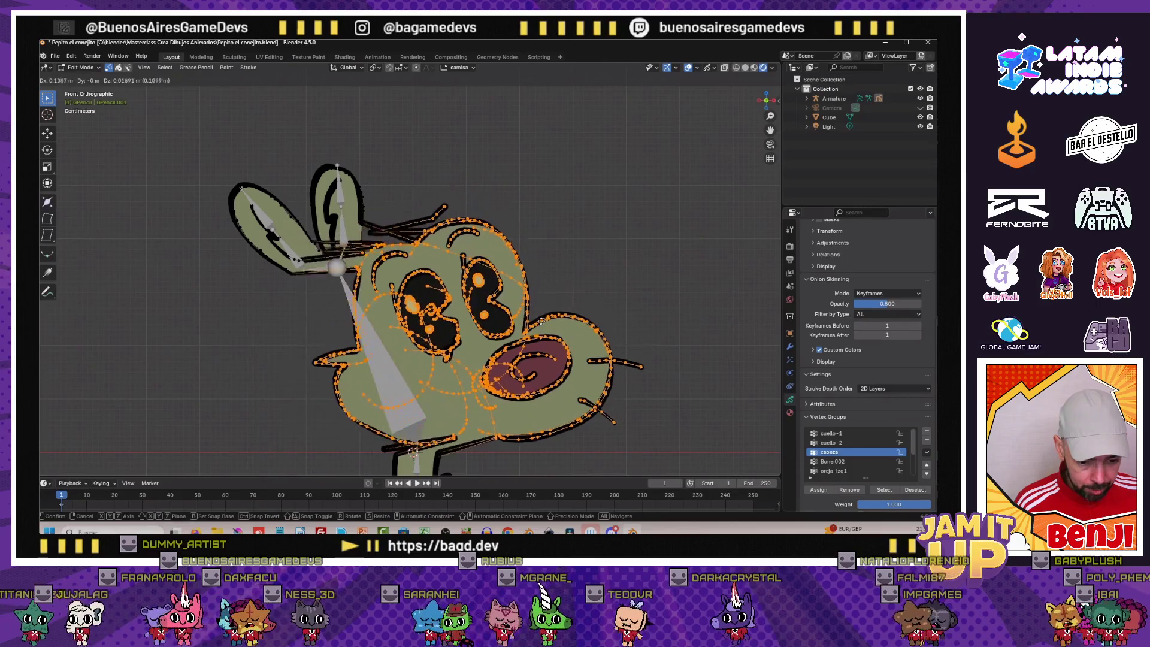
{"action": "scroll", "coordinate": [512, 325], "scroll_direction": "down", "scroll_amount": 3}
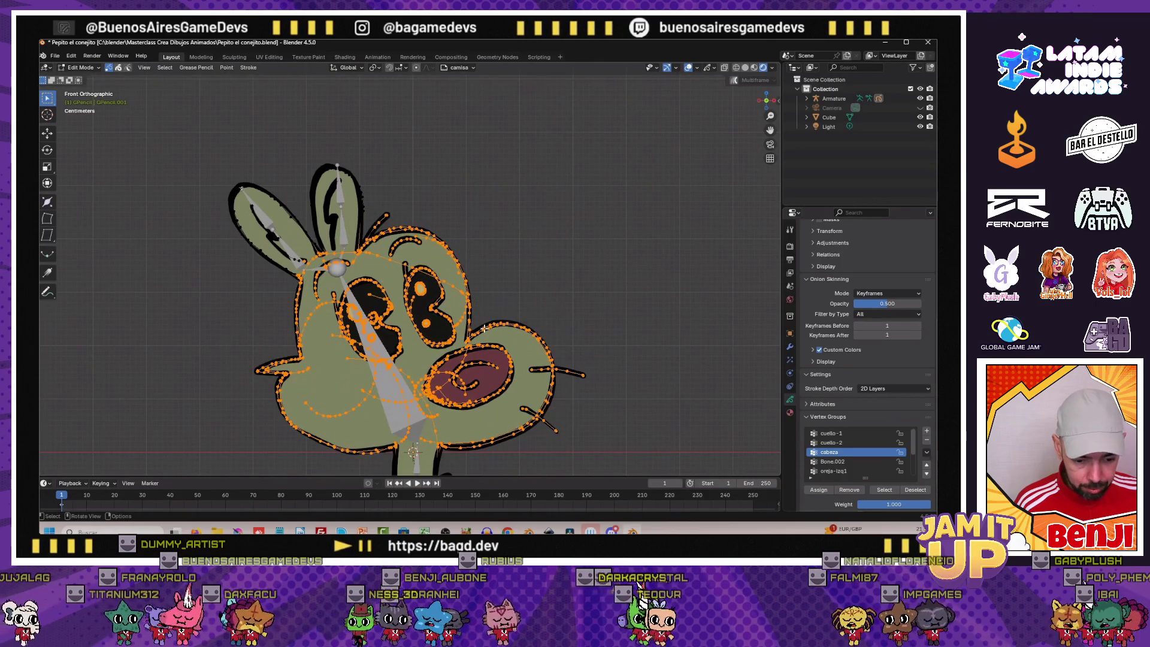
{"action": "scroll", "coordinate": [349, 255], "scroll_direction": "up", "scroll_amount": 1}
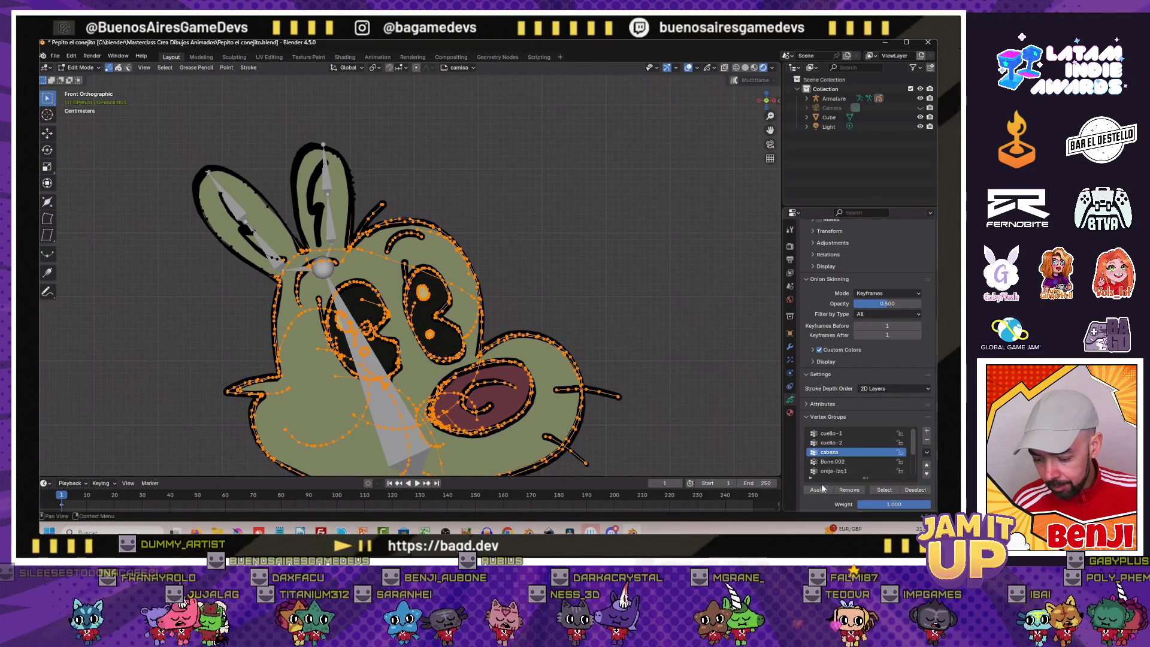
{"action": "left_click", "coordinate": [834, 471]}
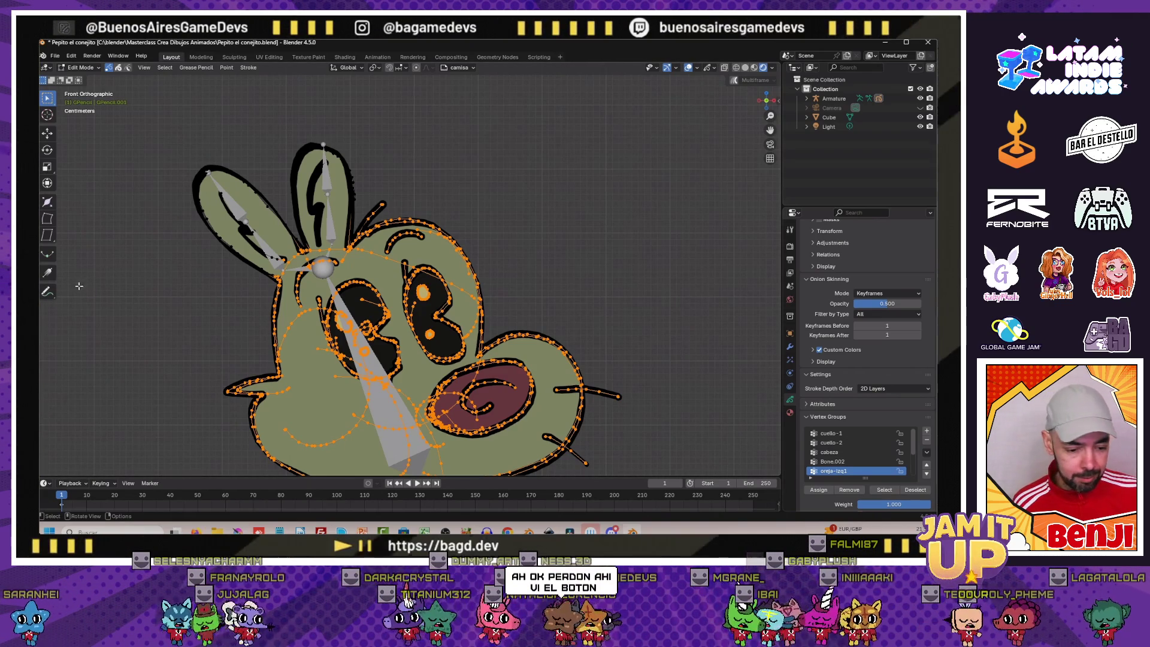
{"action": "scroll", "coordinate": [180, 315], "scroll_direction": "up", "scroll_amount": 3}
{"action": "scroll", "coordinate": [188, 332], "scroll_direction": "up", "scroll_amount": 2}
{"action": "scroll", "coordinate": [192, 343], "scroll_direction": "up", "scroll_amount": 1}
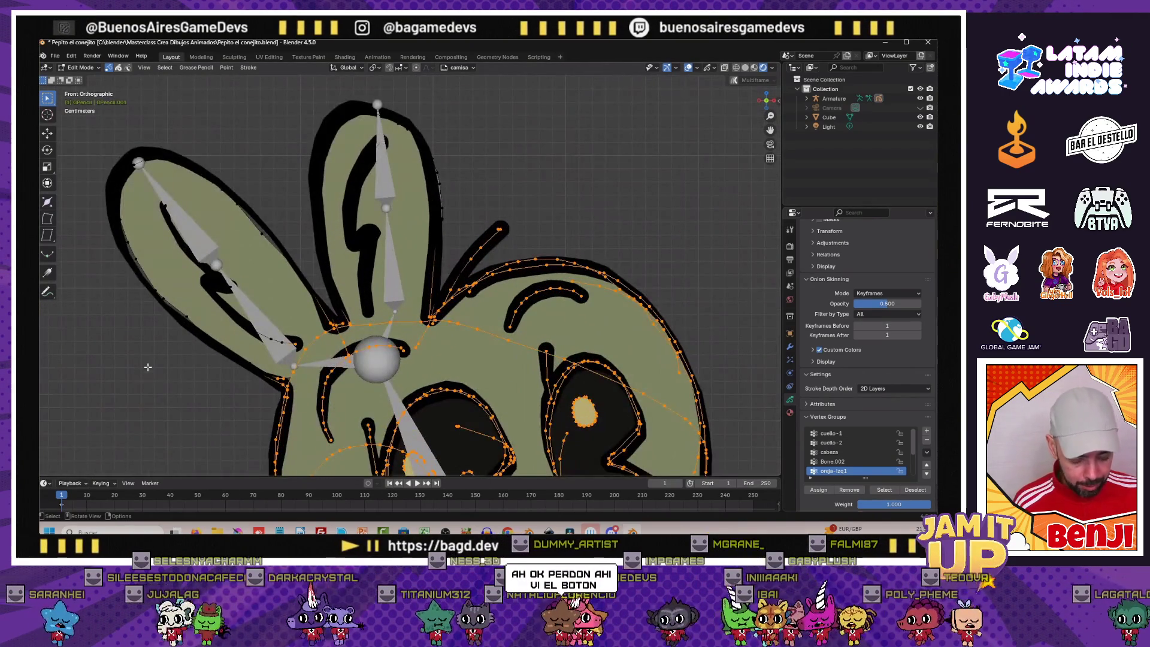
Select the stroke points at the left ear's lower part and base for oreja-izq1
{"action": "left_click", "coordinate": [147, 366]}
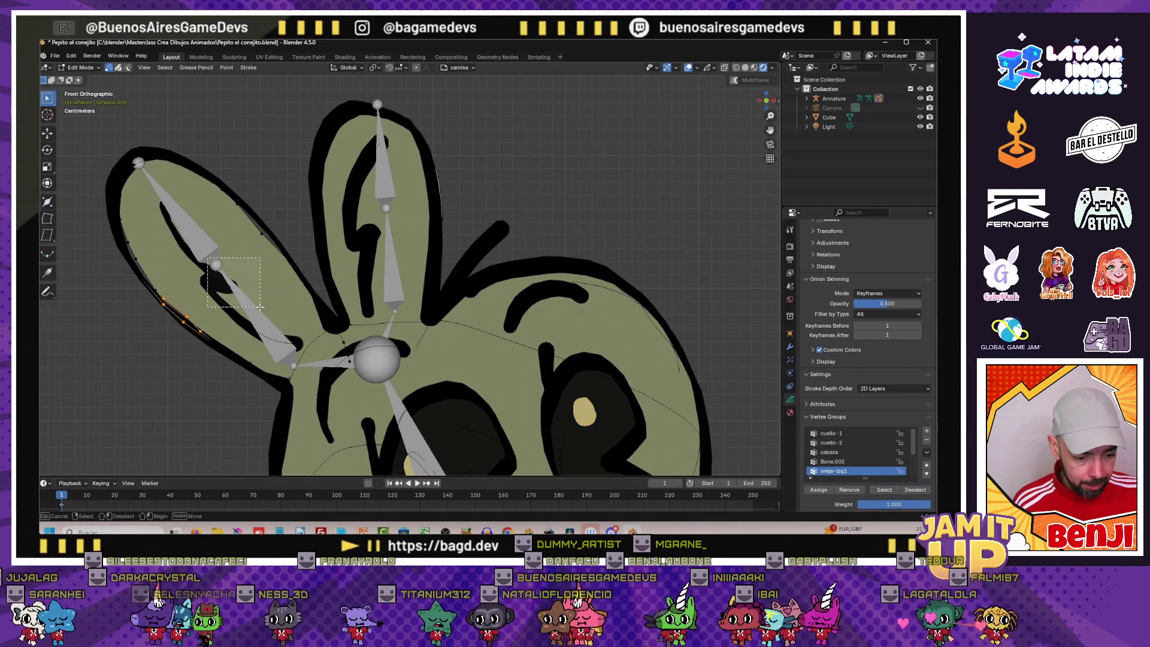
{"action": "left_click_drag", "start_coordinate": [207, 258], "coordinate": [245, 313]}
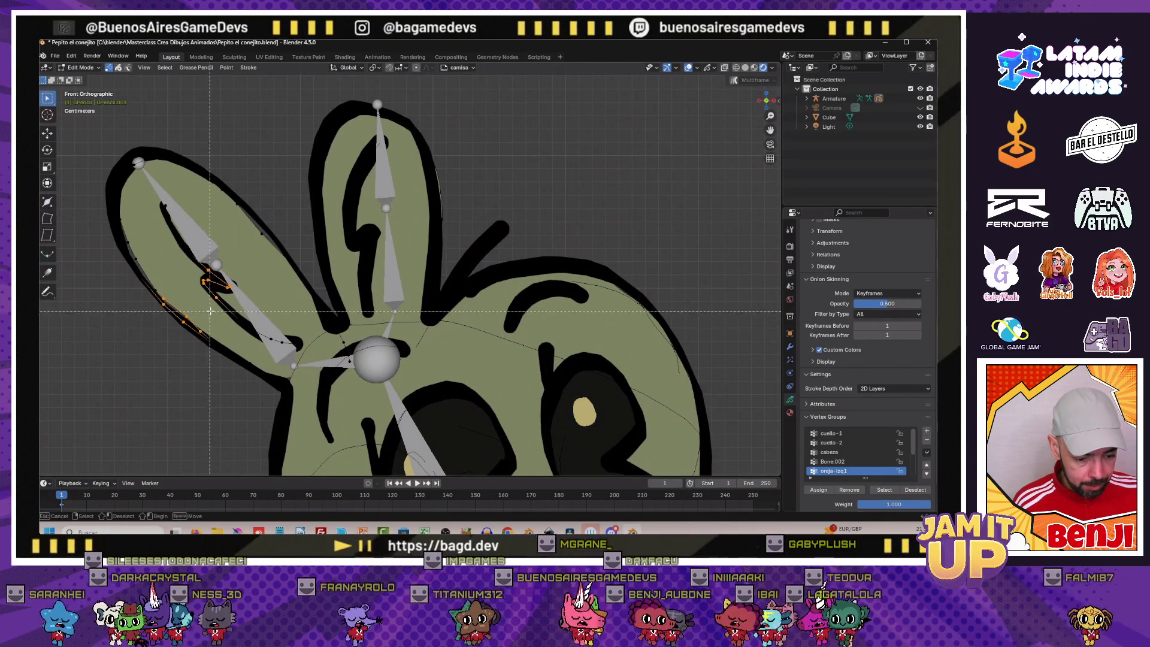
{"action": "left_click_drag", "start_coordinate": [209, 301], "coordinate": [310, 357]}
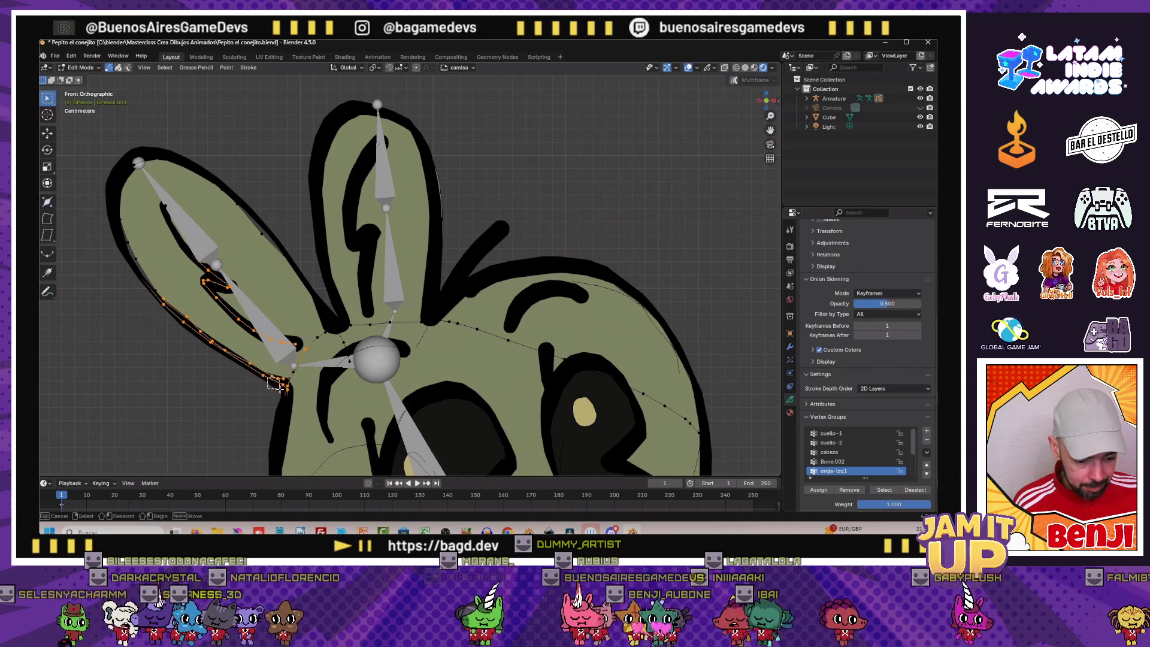
{"action": "mouse_move", "coordinate": [299, 303]}
{"action": "left_mouse_down"}
{"action": "mouse_move", "coordinate": [320, 336]}
{"action": "mouse_move", "coordinate": [281, 356]}
{"action": "left_mouse_up"}
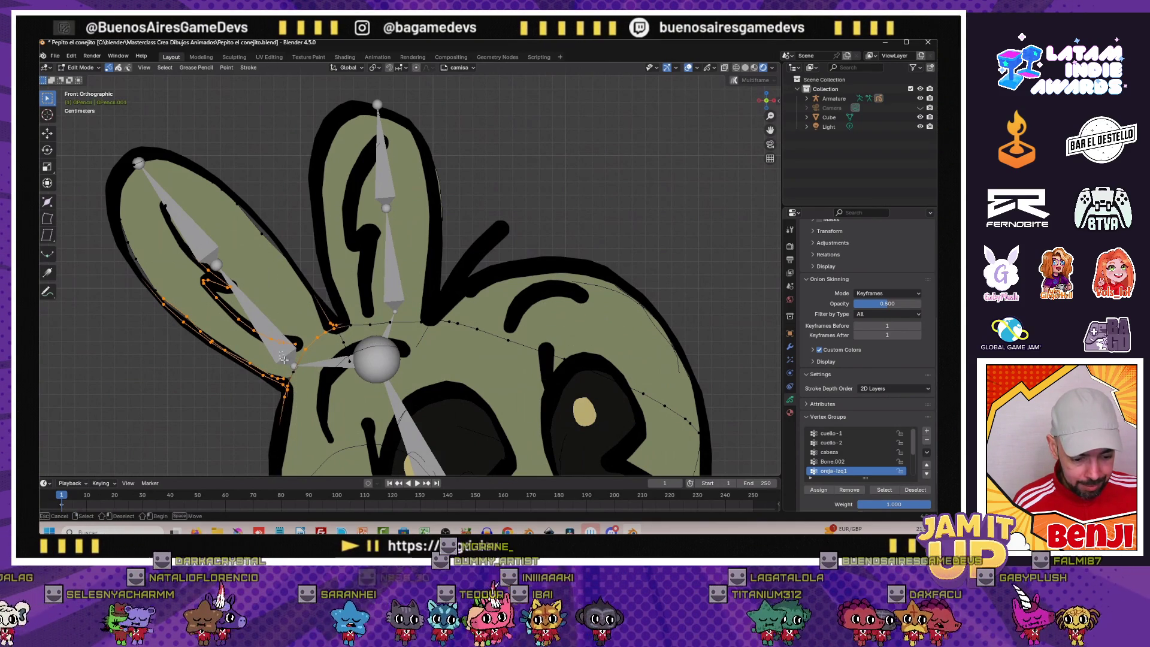
{"action": "scroll", "coordinate": [226, 345], "scroll_direction": "down", "scroll_amount": 1}
{"action": "scroll", "coordinate": [192, 297], "scroll_direction": "down", "scroll_amount": 1}
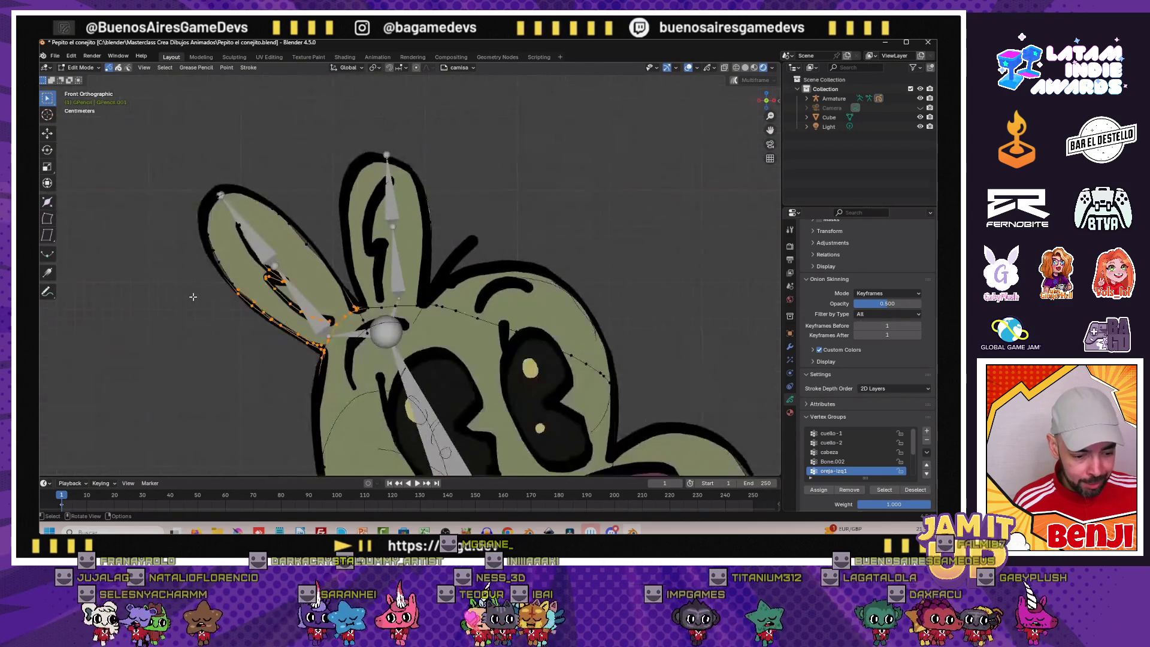
{"action": "scroll", "coordinate": [241, 296], "scroll_direction": "up", "scroll_amount": 1}
{"action": "scroll", "coordinate": [240, 296], "scroll_direction": "up", "scroll_amount": 1}
{"action": "key", "text": "b"}
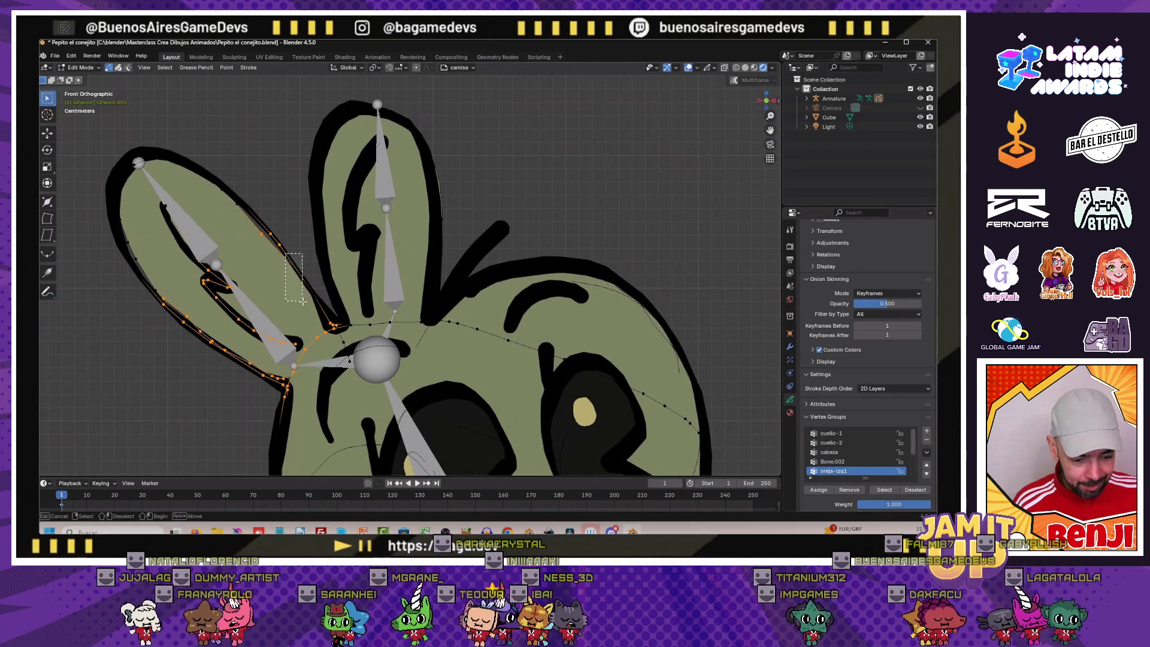
{"action": "left_click_drag", "start_coordinate": [286, 253], "coordinate": [320, 315]}
{"action": "scroll", "coordinate": [260, 330], "scroll_direction": "up", "scroll_amount": 2}
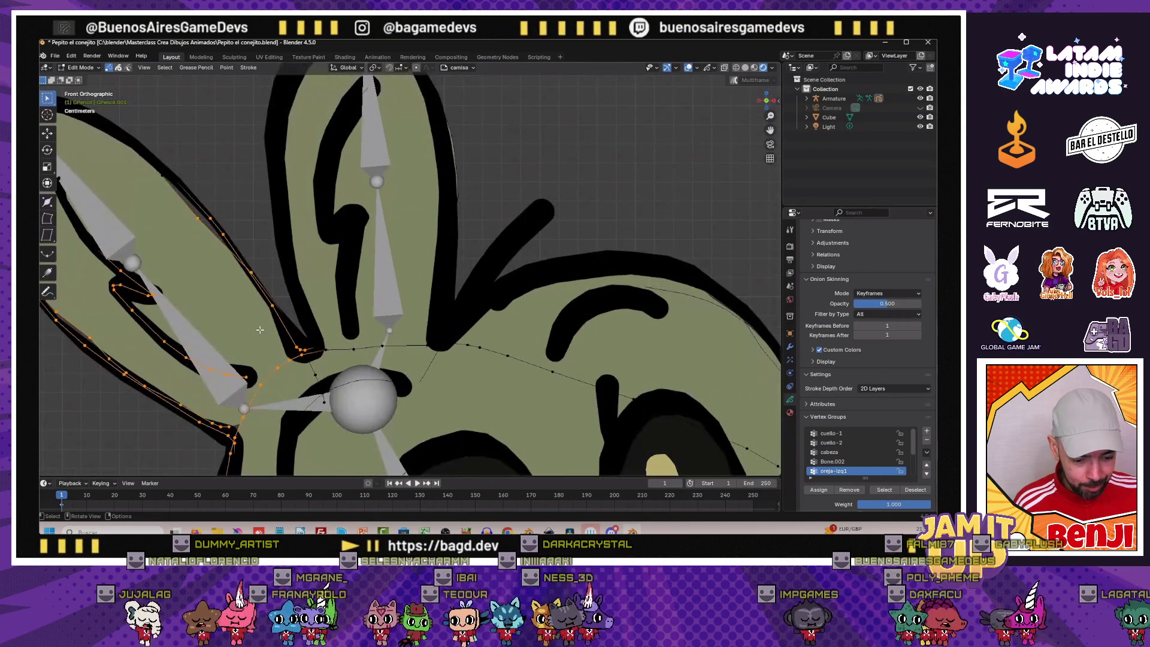
{"action": "scroll", "coordinate": [297, 352], "scroll_direction": "down", "scroll_amount": 2}
{"action": "scroll", "coordinate": [287, 323], "scroll_direction": "up", "scroll_amount": 1}
{"action": "scroll", "coordinate": [279, 306], "scroll_direction": "up", "scroll_amount": 1}
{"action": "scroll", "coordinate": [267, 280], "scroll_direction": "up", "scroll_amount": 1}
{"action": "scroll", "coordinate": [267, 281], "scroll_direction": "up", "scroll_amount": 1}
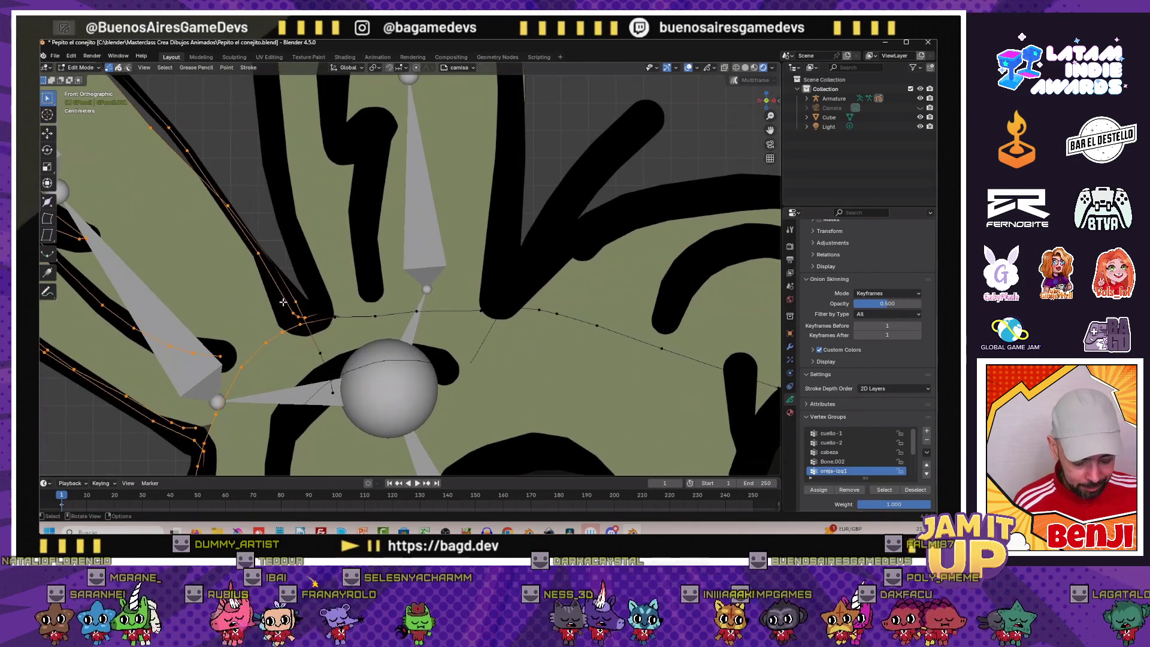
{"action": "left_click_drag", "start_coordinate": [295, 313], "coordinate": [305, 323]}
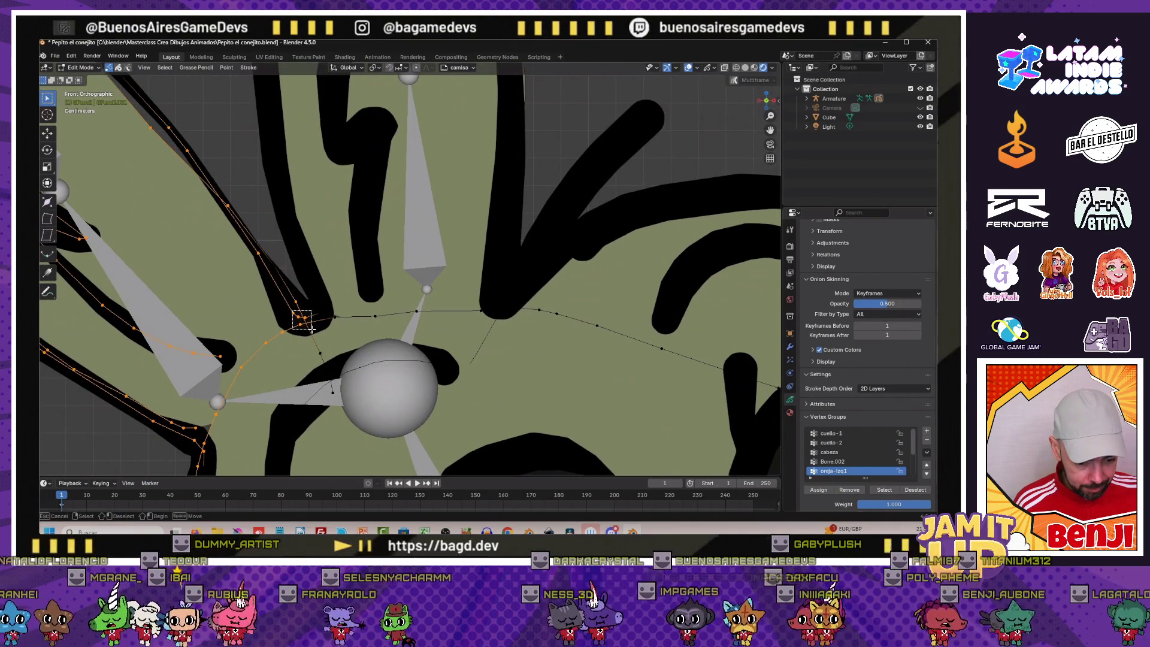
{"action": "scroll", "coordinate": [297, 319], "scroll_direction": "down", "scroll_amount": 3}
{"action": "scroll", "coordinate": [270, 305], "scroll_direction": "down", "scroll_amount": 1}
{"action": "scroll", "coordinate": [232, 292], "scroll_direction": "up", "scroll_amount": 1}
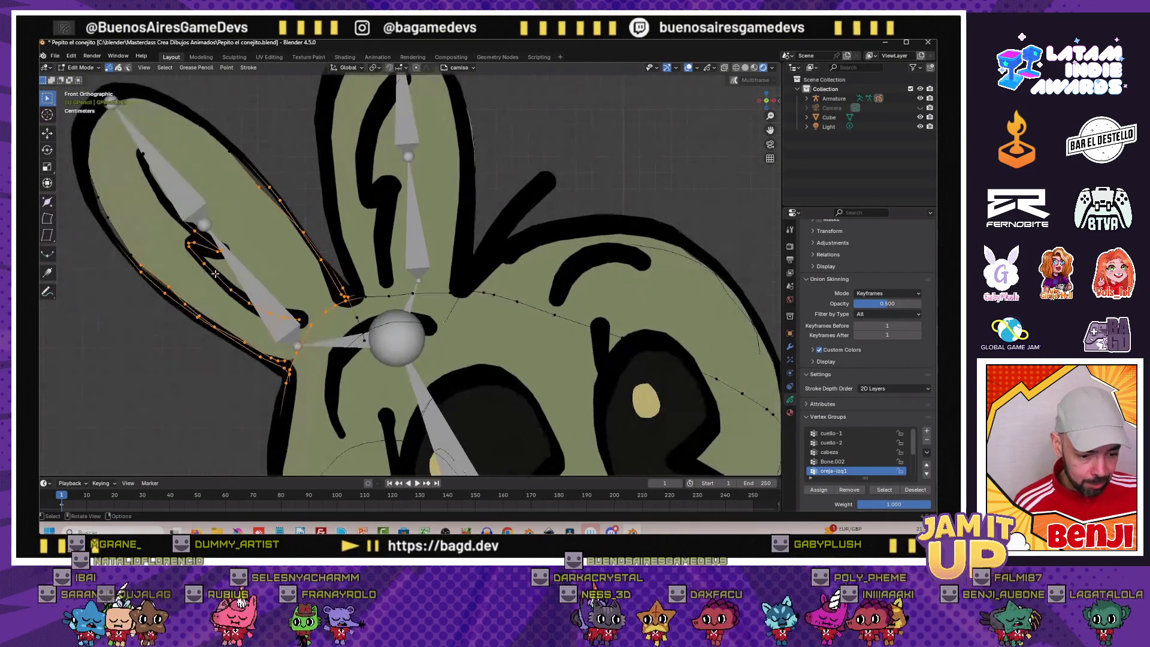
{"action": "scroll", "coordinate": [251, 315], "scroll_direction": "up", "scroll_amount": 2}
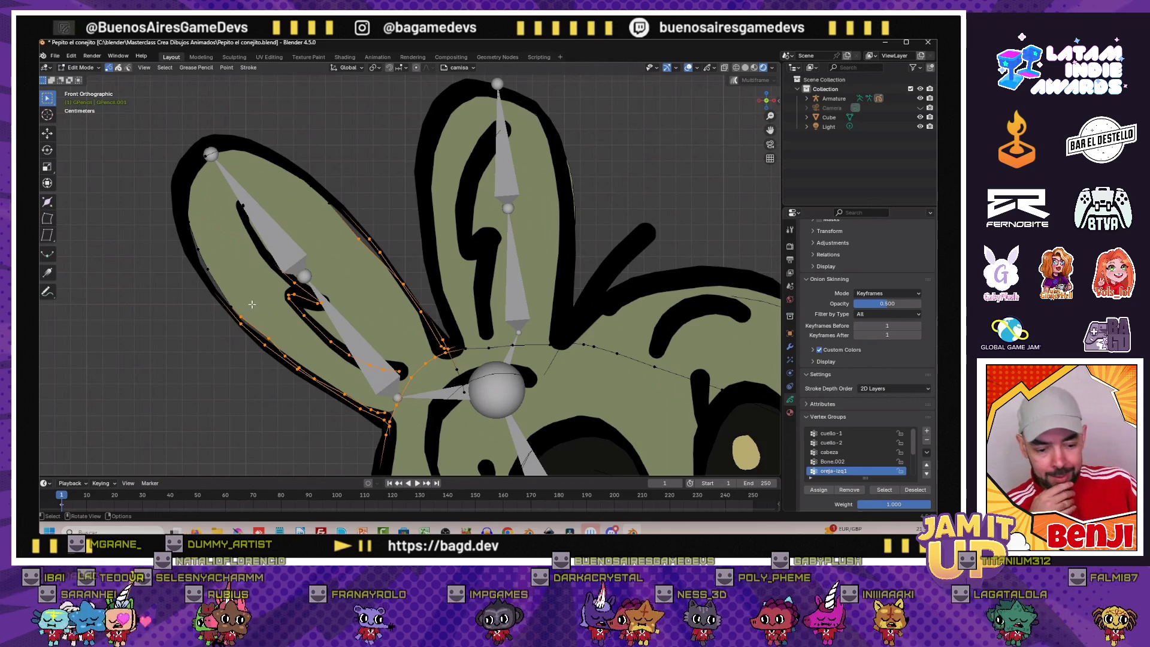
{"action": "scroll", "coordinate": [226, 289], "scroll_direction": "down", "scroll_amount": 3}
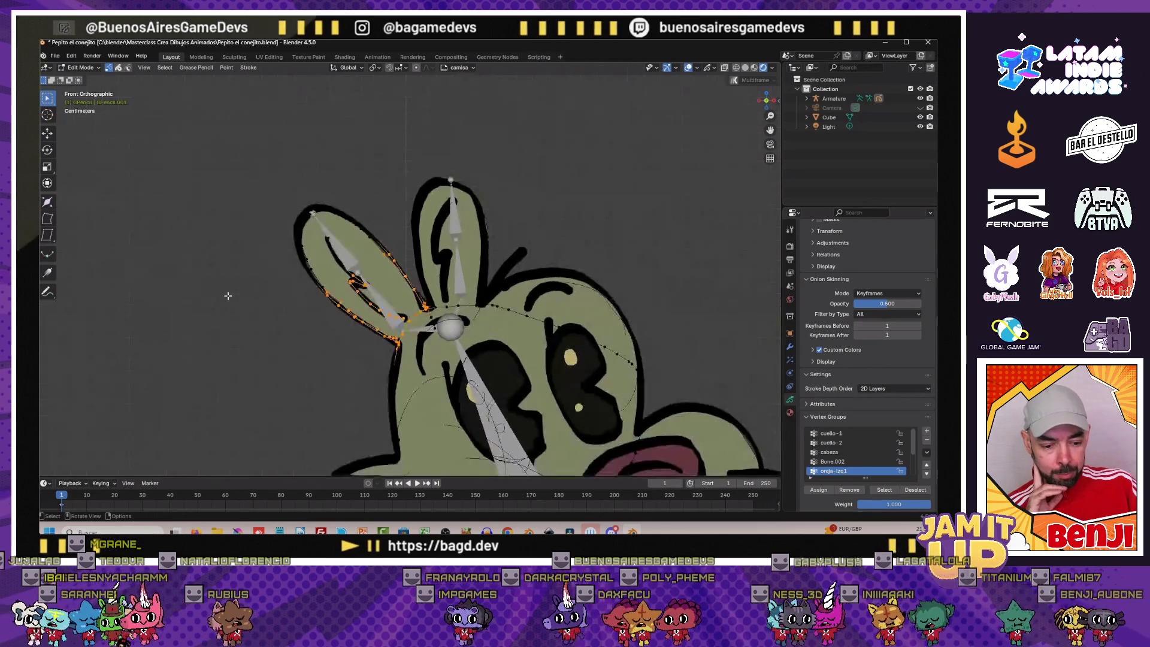
{"action": "scroll", "coordinate": [267, 290], "scroll_direction": "up", "scroll_amount": 3}
{"action": "scroll", "coordinate": [267, 290], "scroll_direction": "down", "scroll_amount": 3}
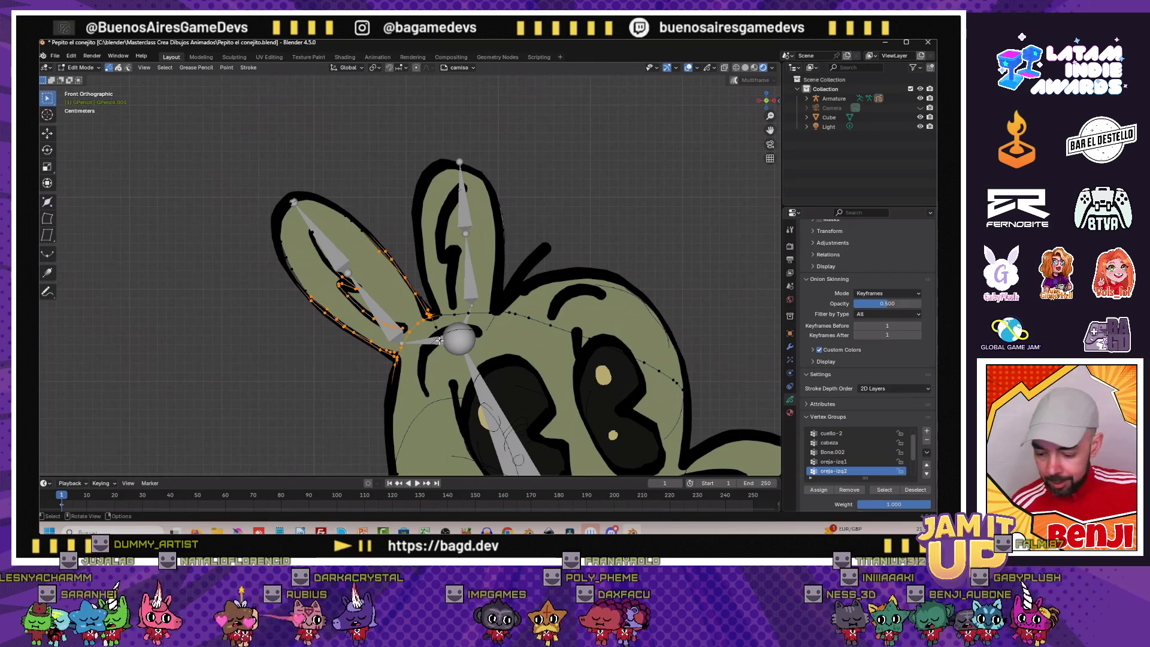
{"action": "scroll", "coordinate": [215, 271], "scroll_direction": "up", "scroll_amount": 2}
Box-select the left ear's tip, upper outline, outer edge and inner points for oreja-izq2
{"action": "middle_click_drag", "start_coordinate": [186, 242], "coordinate": [221, 287], "text": "shift"}
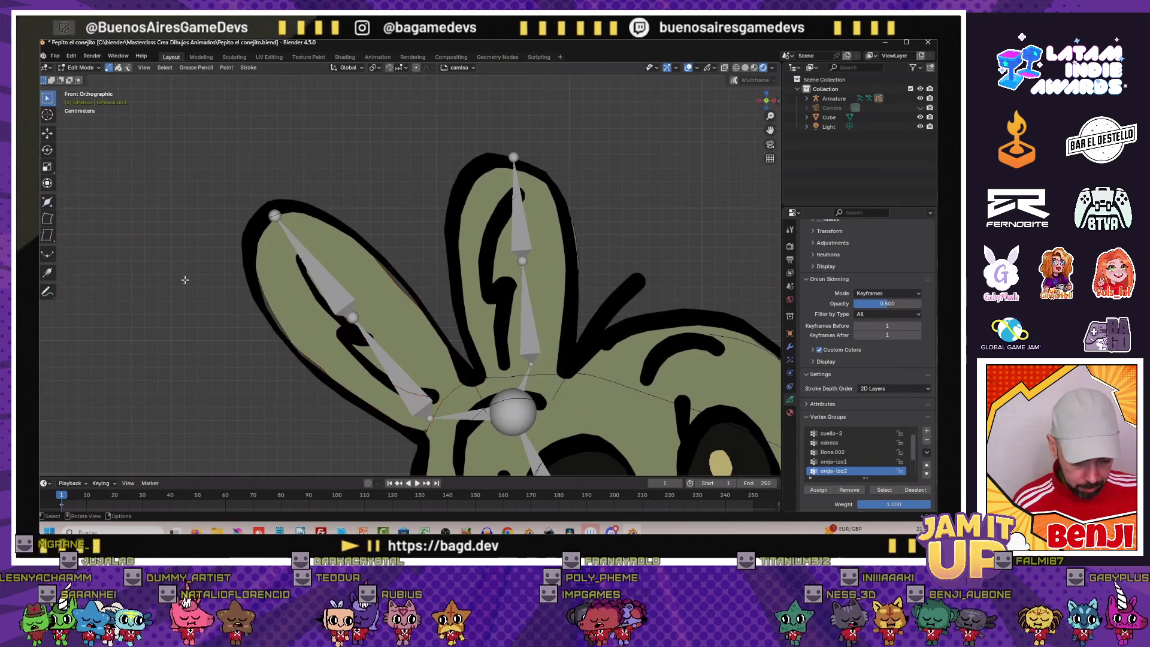
{"action": "left_click_drag", "start_coordinate": [163, 174], "coordinate": [357, 285]}
{"action": "scroll", "coordinate": [357, 285], "scroll_direction": "up", "scroll_amount": 2}
{"action": "mouse_move", "coordinate": [333, 225]}
{"action": "left_mouse_down"}
{"action": "mouse_move", "coordinate": [412, 284]}
{"action": "mouse_move", "coordinate": [414, 304]}
{"action": "left_mouse_up"}
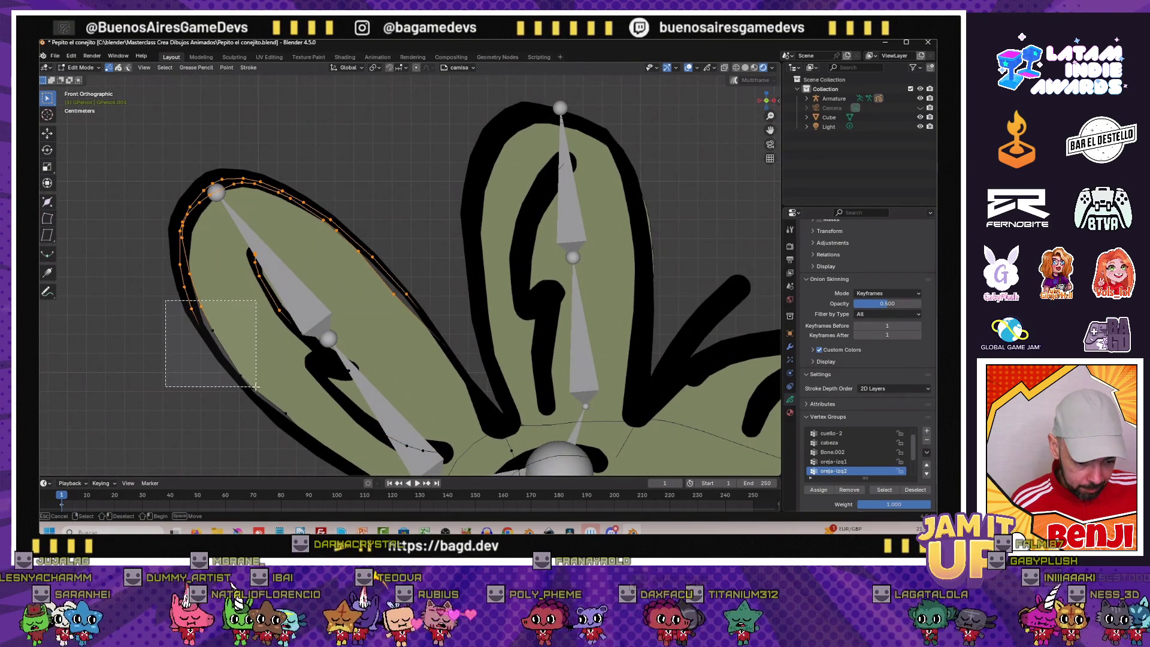
{"action": "left_click_drag", "start_coordinate": [256, 392], "coordinate": [257, 392]}
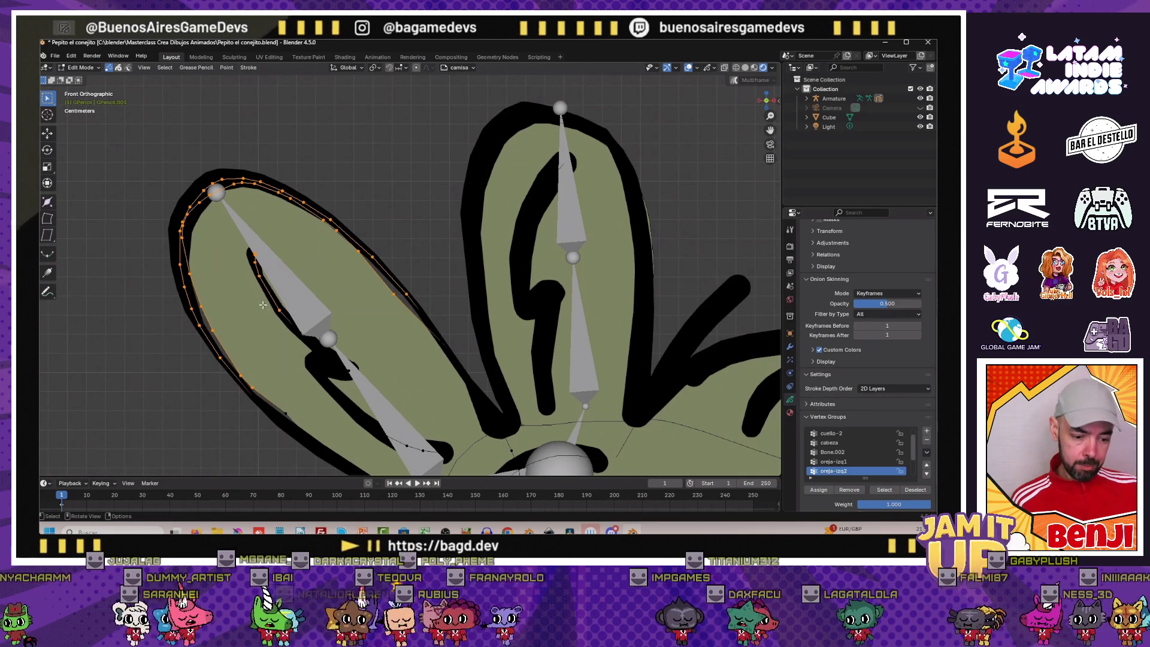
{"action": "left_click_drag", "start_coordinate": [240, 295], "coordinate": [330, 348]}
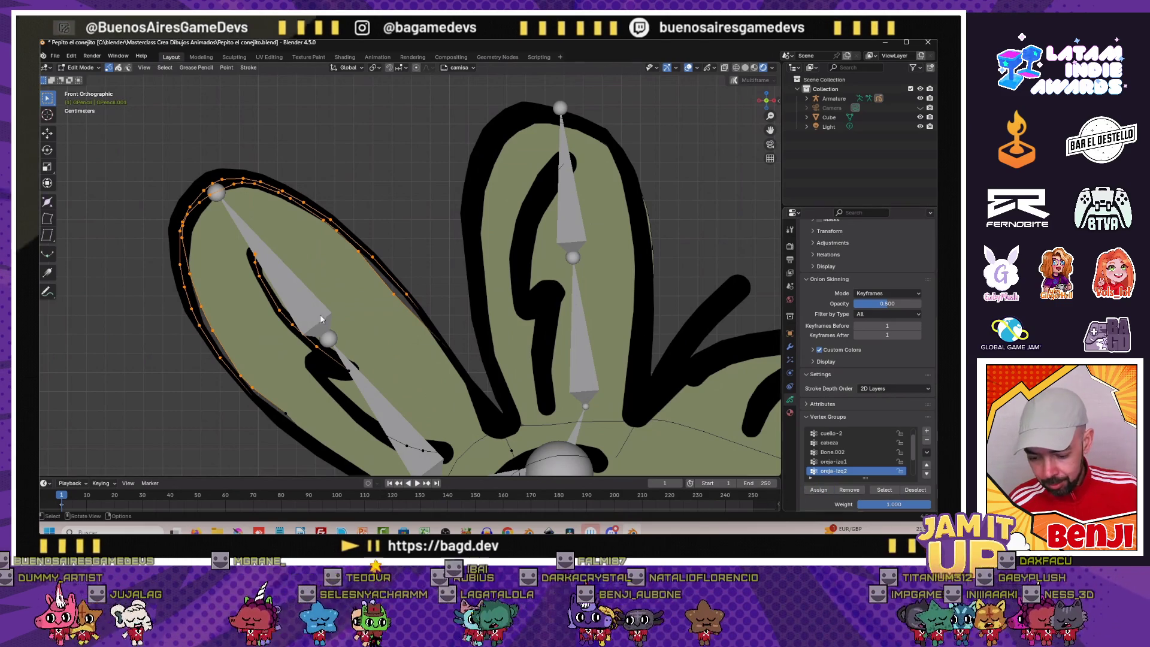
In Pose Mode, rotate the upper and lower left-ear bones to test the stroke deformation
{"action": "key", "text": "Tab"}
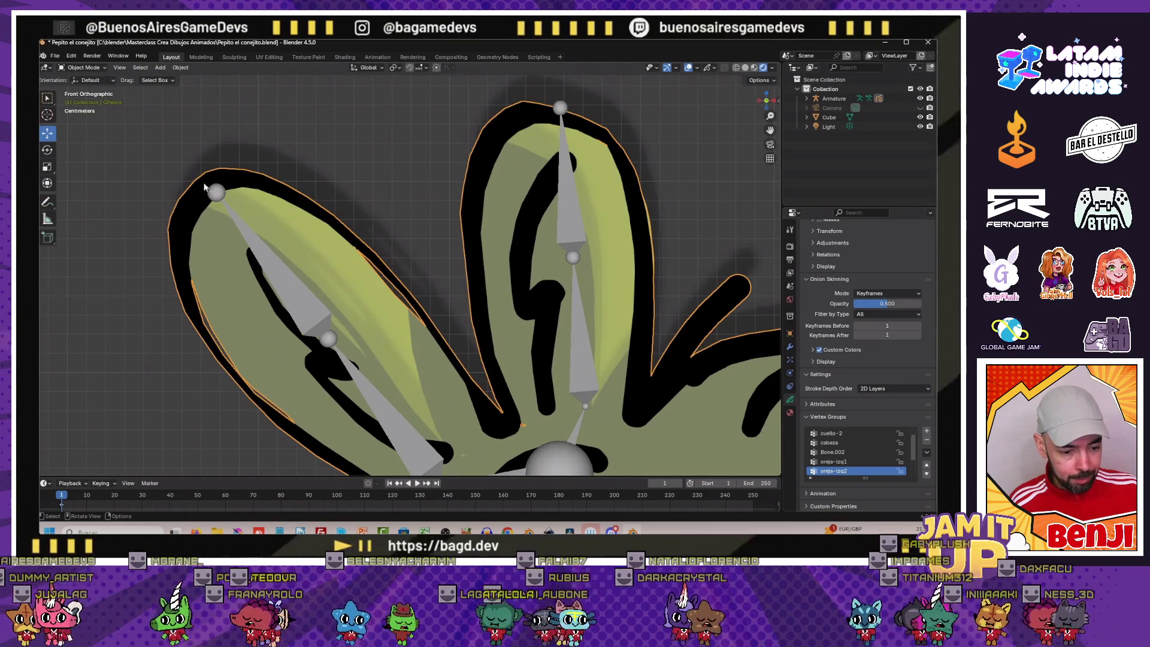
{"action": "left_click", "coordinate": [214, 189]}
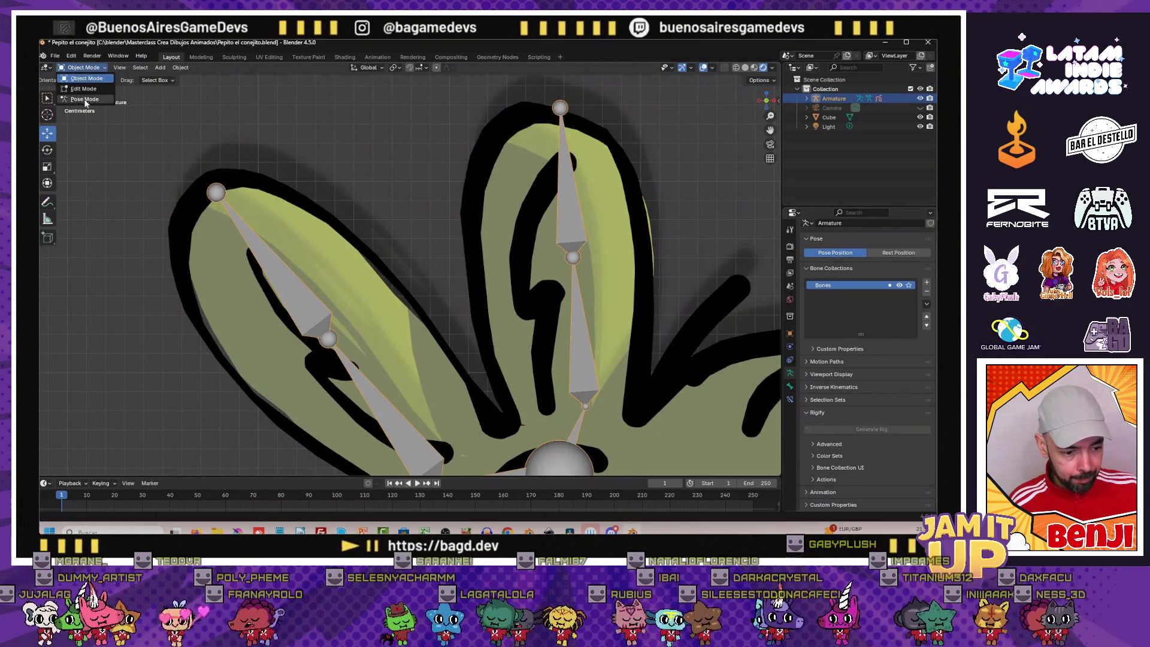
{"action": "left_click", "coordinate": [85, 99]}
{"action": "scroll", "coordinate": [372, 331], "scroll_direction": "down", "scroll_amount": 3}
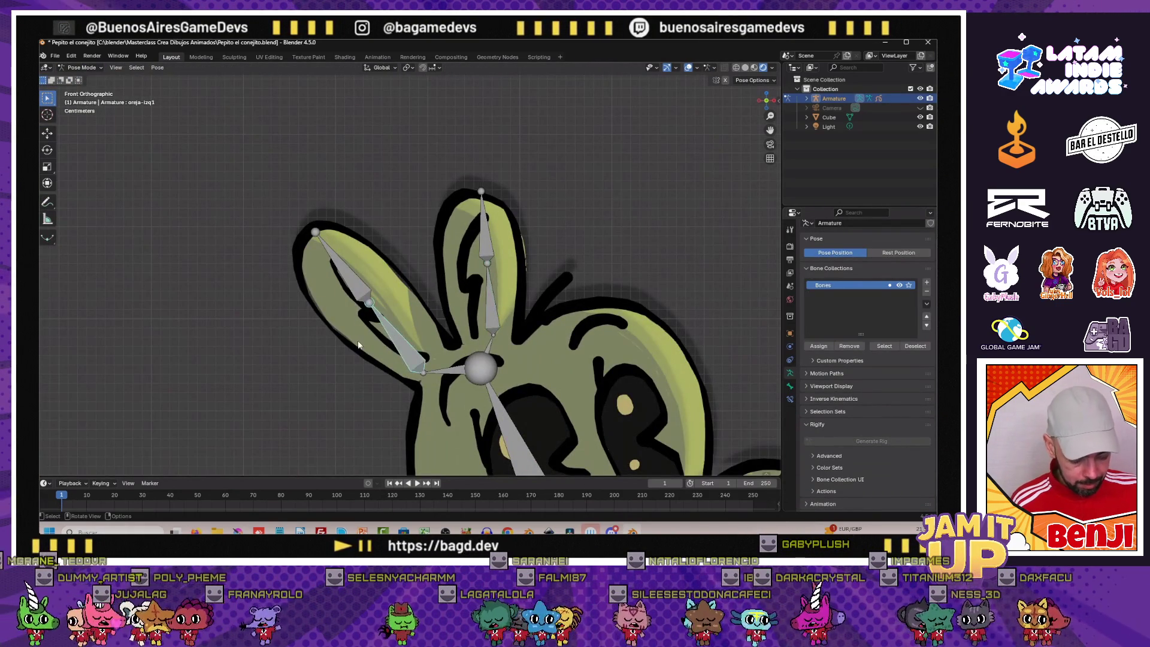
{"action": "key", "text": "r"}
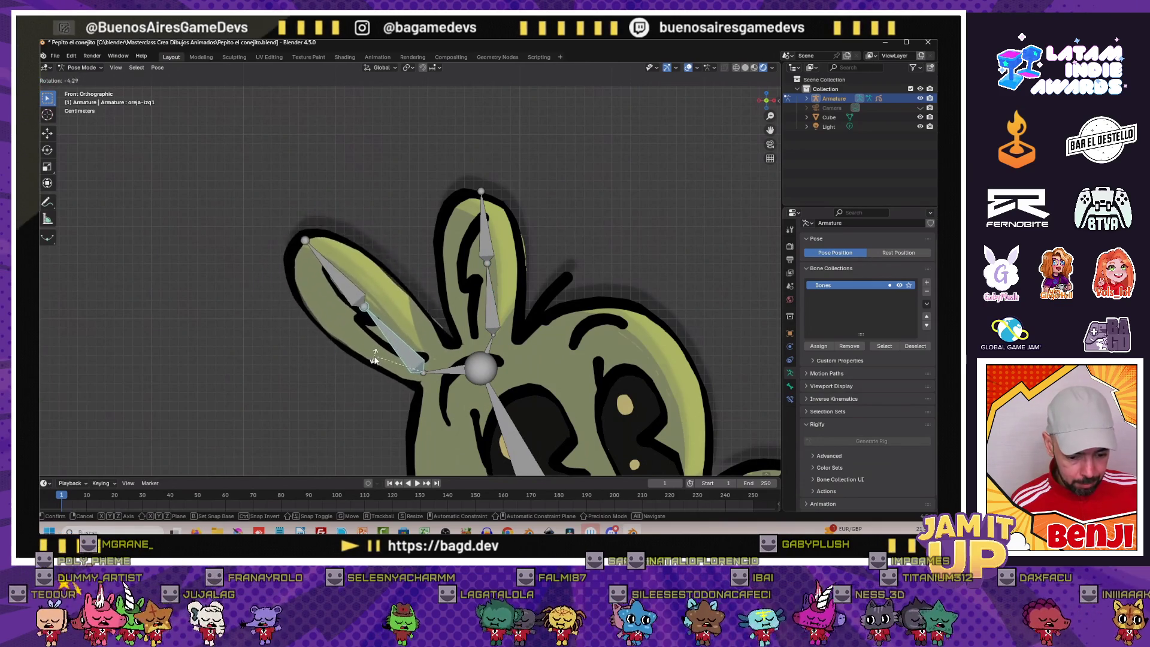
{"action": "left_click", "coordinate": [375, 360]}
{"action": "left_click", "coordinate": [342, 270]}
{"action": "key", "text": "r"}
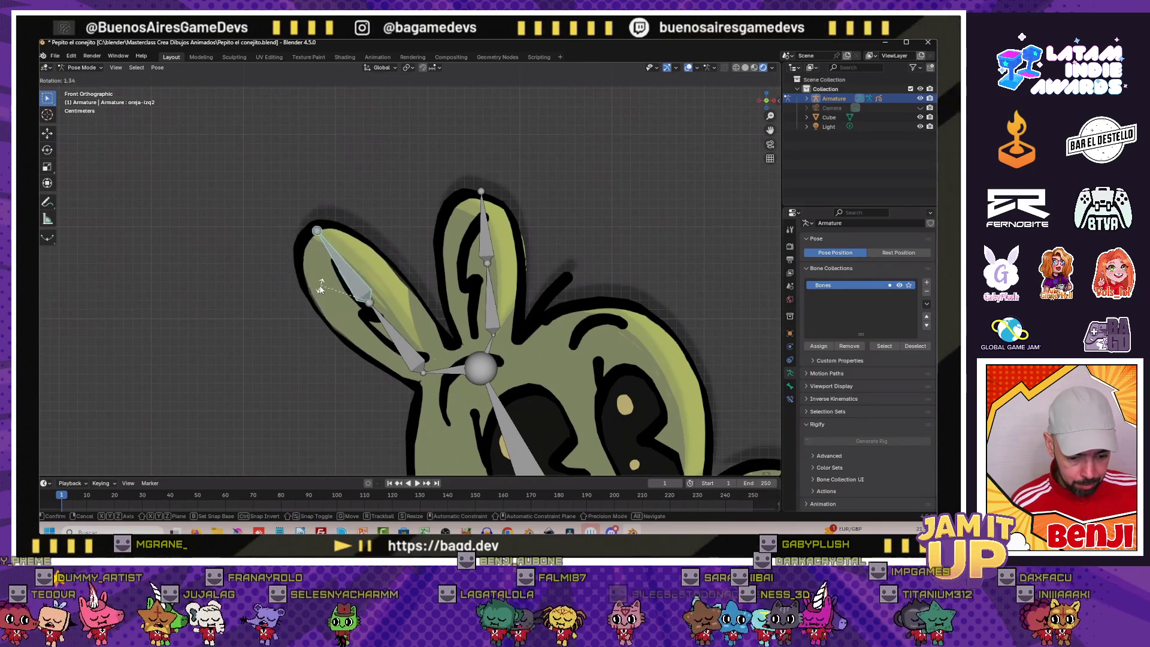
{"action": "left_click", "coordinate": [322, 286]}
{"action": "left_click", "coordinate": [370, 349]}
{"action": "key", "text": "r"}
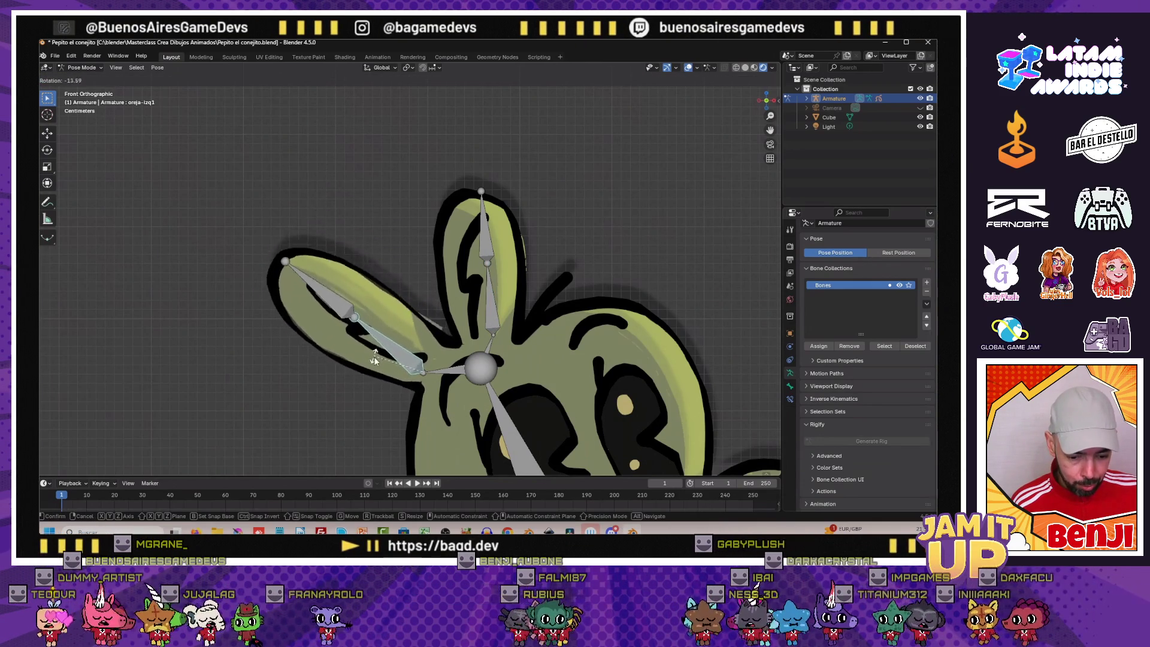
{"action": "left_click", "coordinate": [373, 342]}
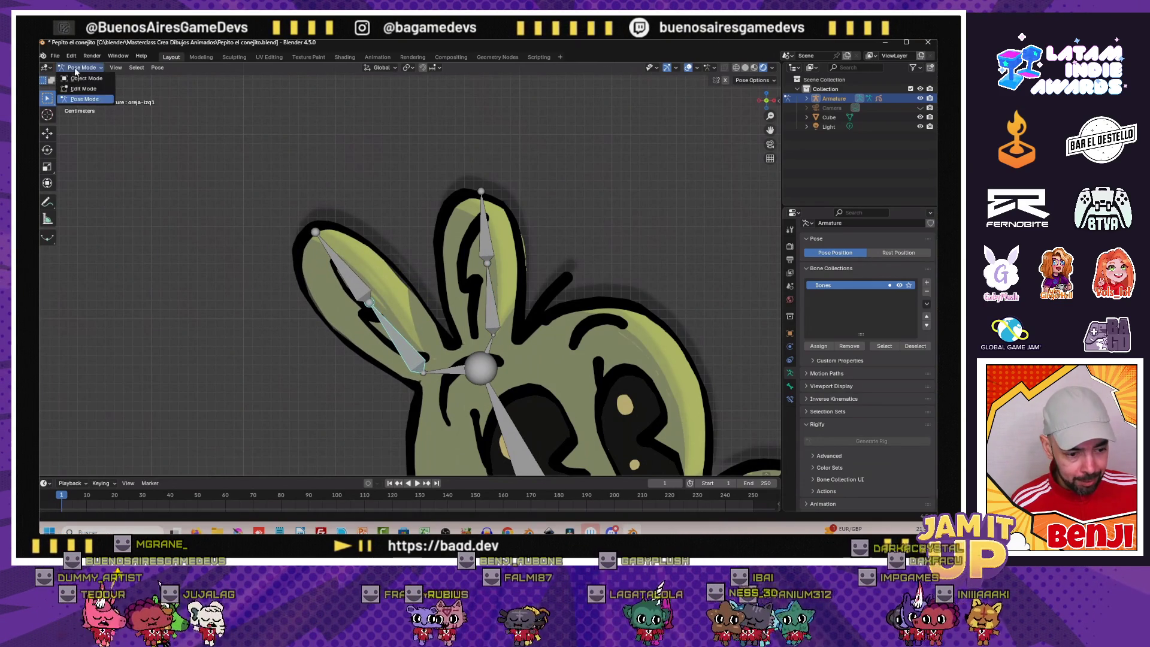
Return the GPencil bunny to stroke editing with the oreja-izq2 vertex group active
{"action": "left_click", "coordinate": [87, 78]}
{"action": "left_click", "coordinate": [539, 360]}
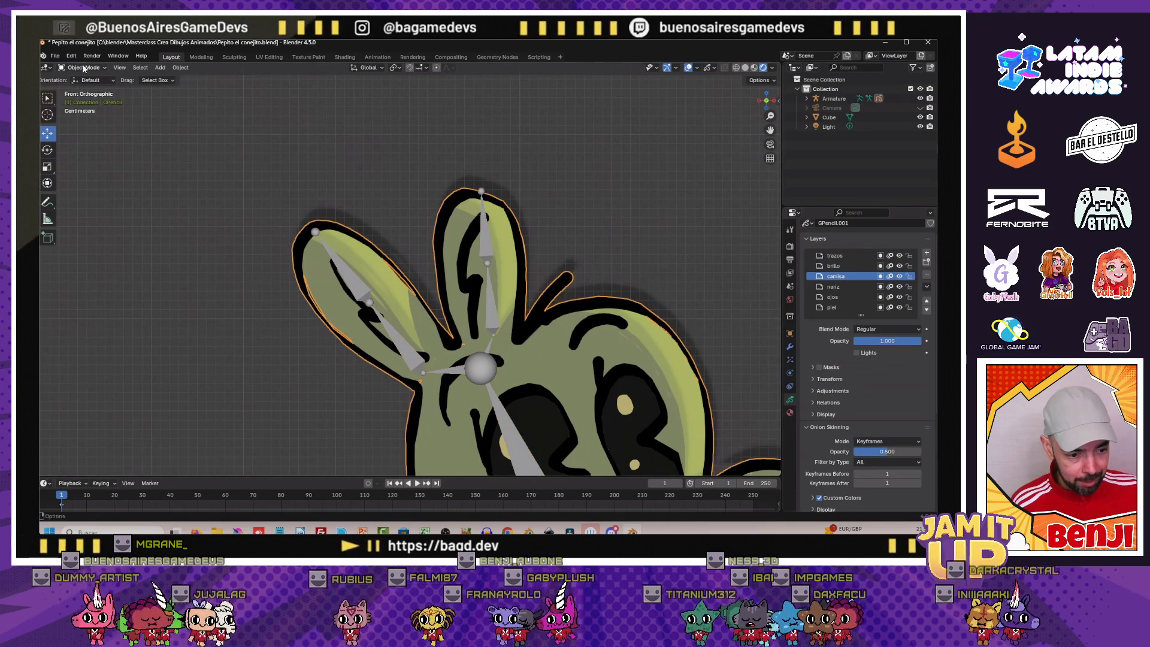
{"action": "key", "text": "Tab"}
{"action": "scroll", "coordinate": [753, 405], "scroll_direction": "up", "scroll_amount": 1}
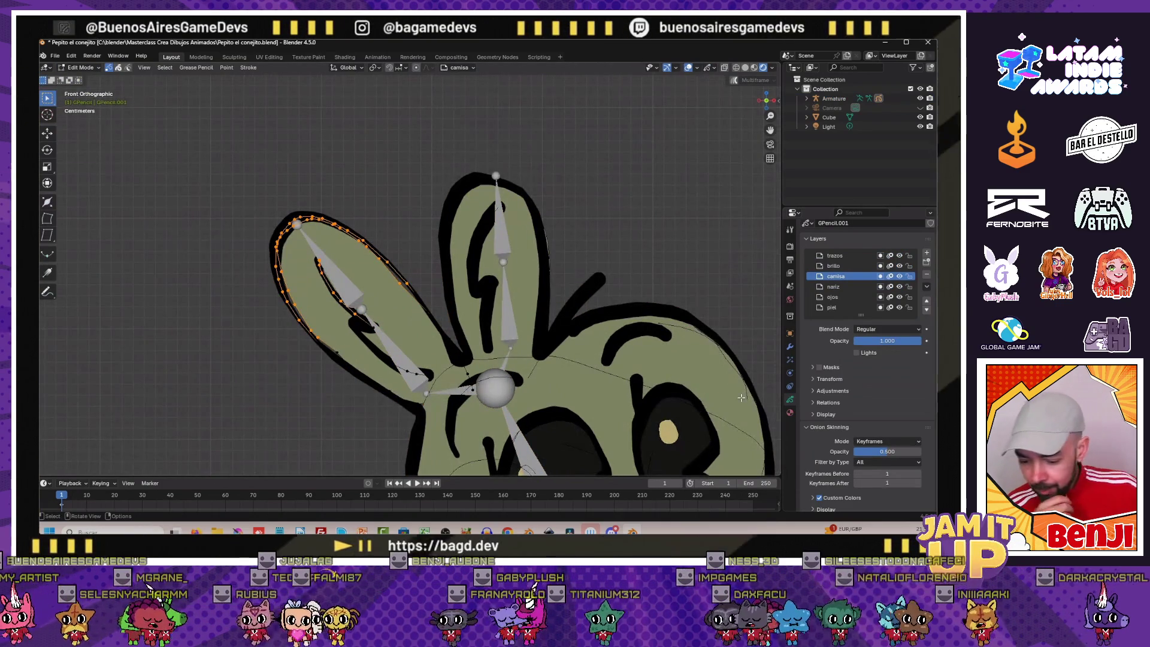
{"action": "scroll", "coordinate": [863, 360], "scroll_direction": "down", "scroll_amount": 5}
{"action": "left_click", "coordinate": [830, 423]}
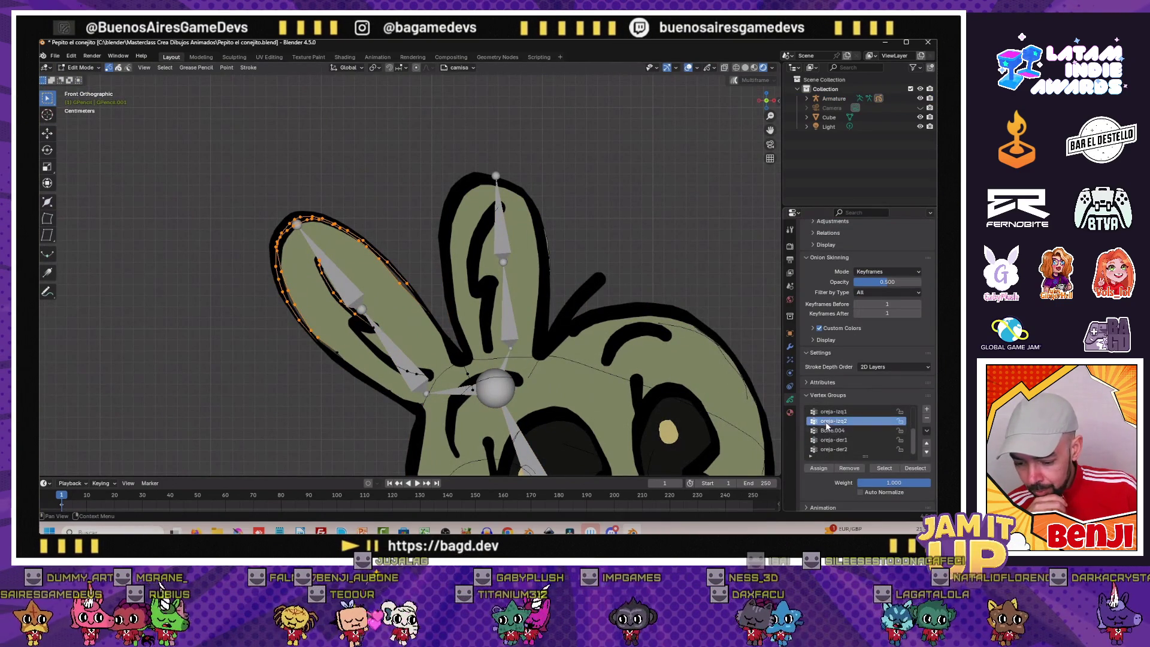
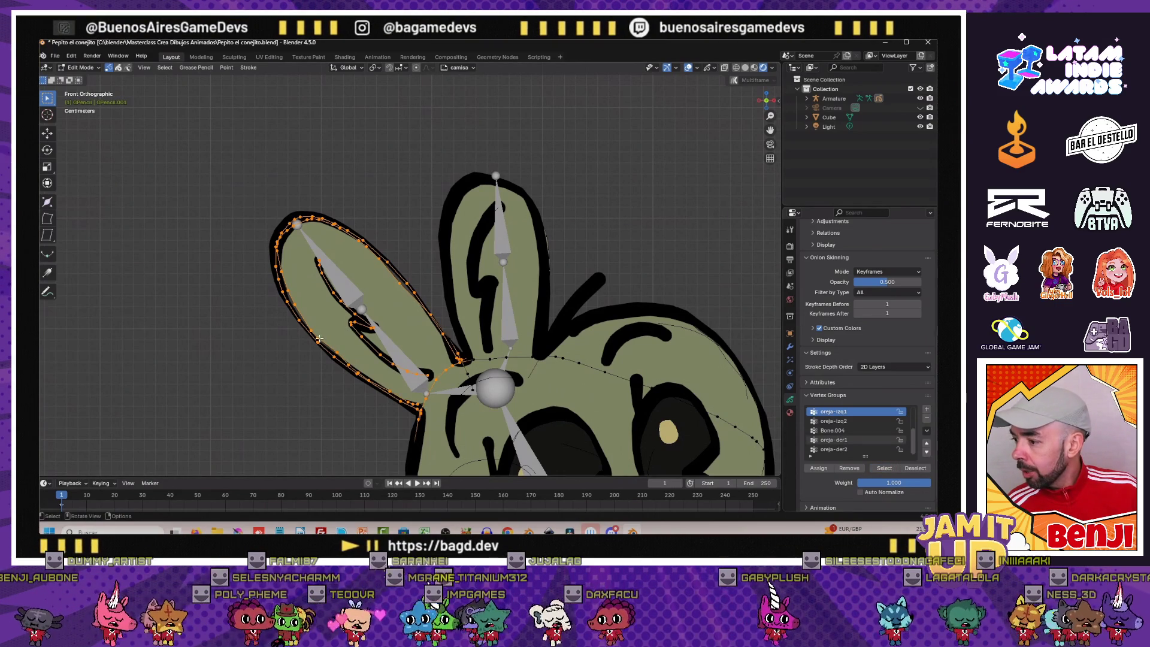
{"action": "scroll", "coordinate": [332, 344], "scroll_direction": "up", "scroll_amount": 2}
{"action": "scroll", "coordinate": [331, 344], "scroll_direction": "up", "scroll_amount": 3}
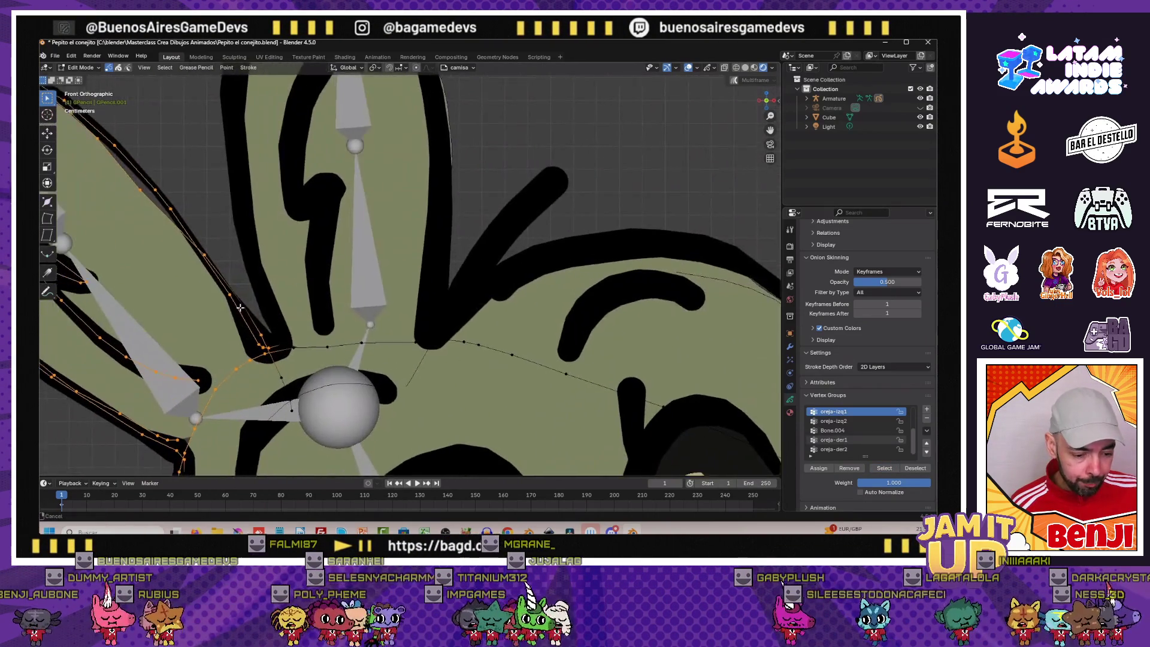
Select the left ear's outer stroke points for oreja-izq2, return to Object Mode and pick the armature
{"action": "middle_click_drag", "start_coordinate": [331, 345], "coordinate": [280, 294], "text": "shift"}
{"action": "scroll", "coordinate": [279, 294], "scroll_direction": "up", "scroll_amount": 2}
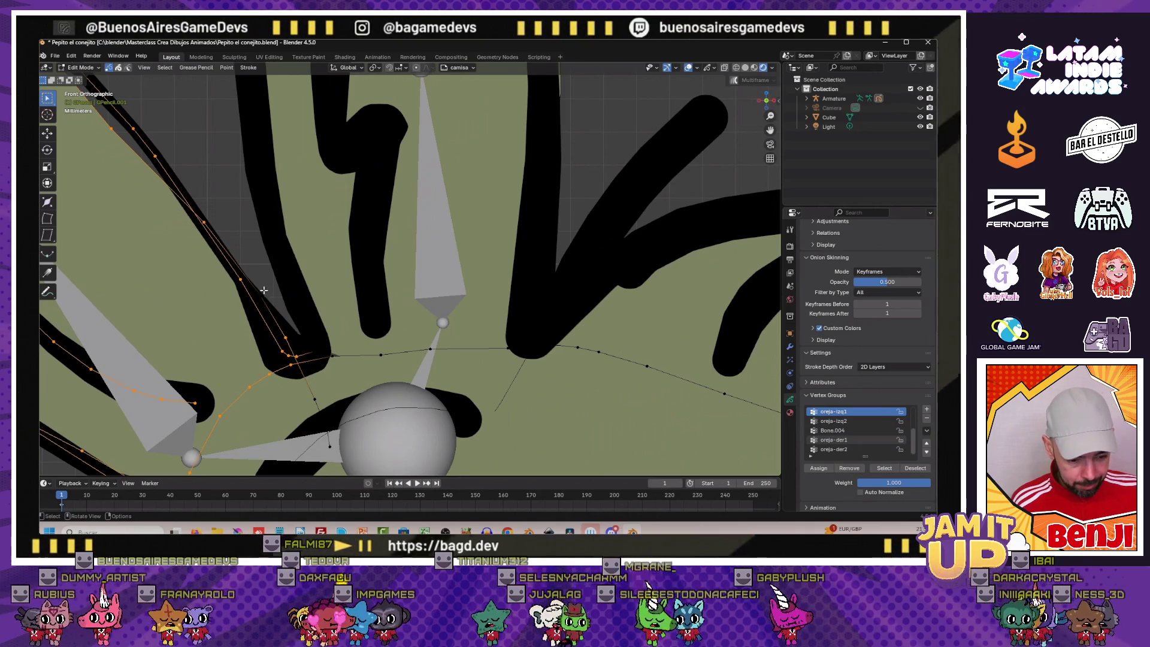
{"action": "left_click_drag", "start_coordinate": [249, 284], "coordinate": [264, 308]}
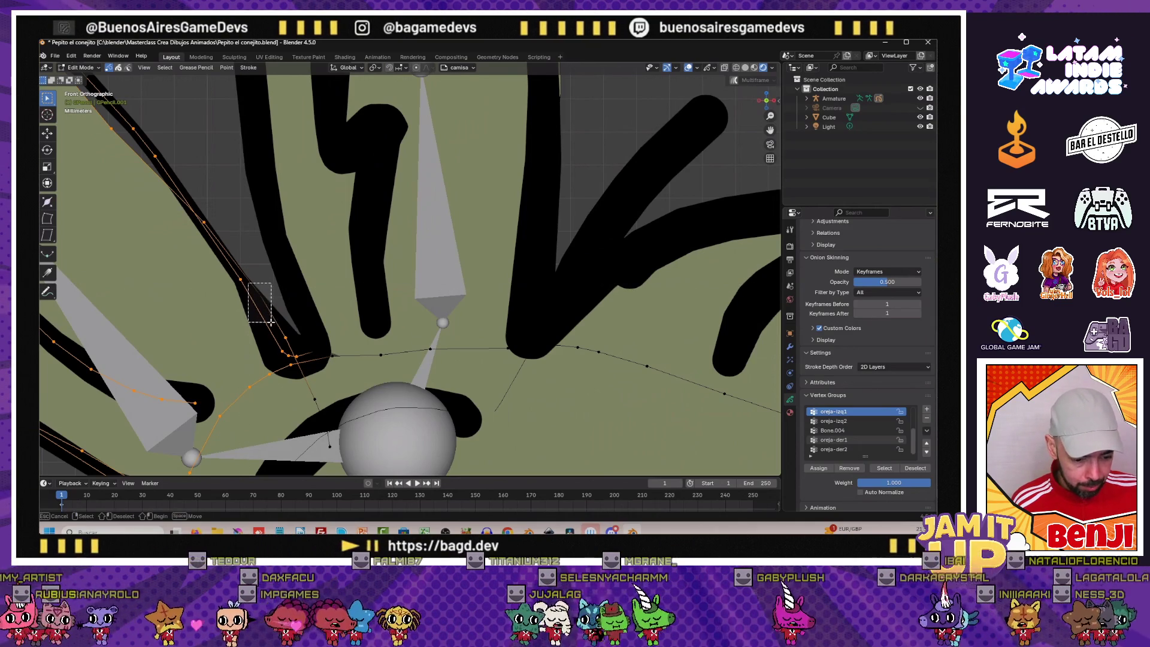
{"action": "scroll", "coordinate": [286, 330], "scroll_direction": "down", "scroll_amount": 4}
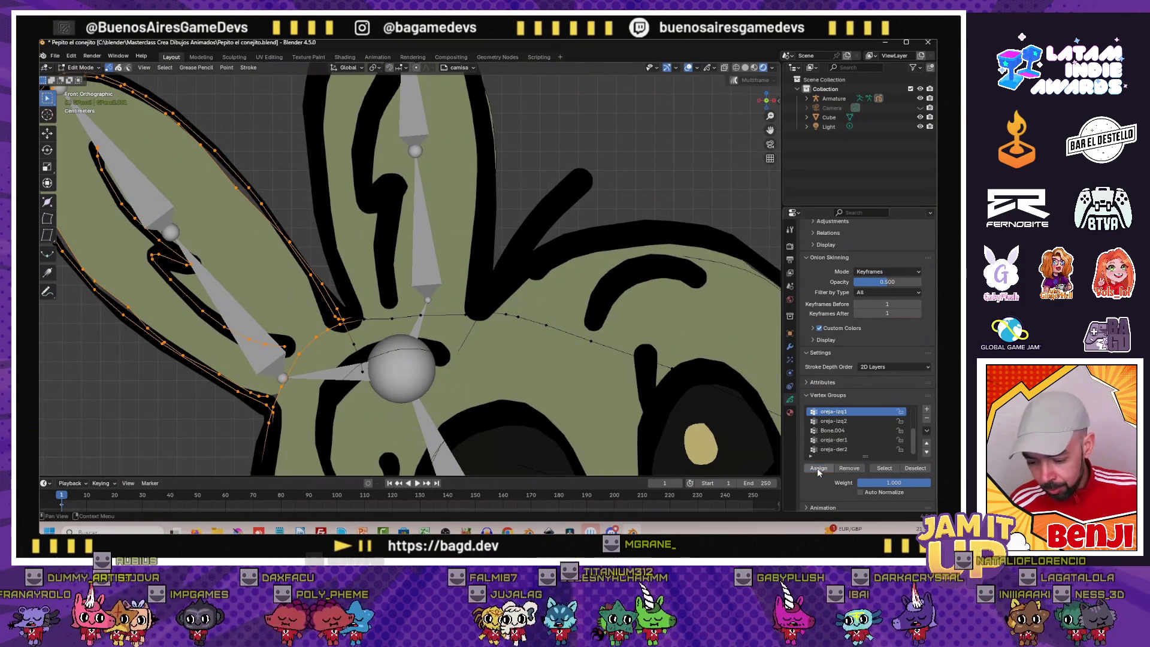
{"action": "left_click", "coordinate": [80, 67]}
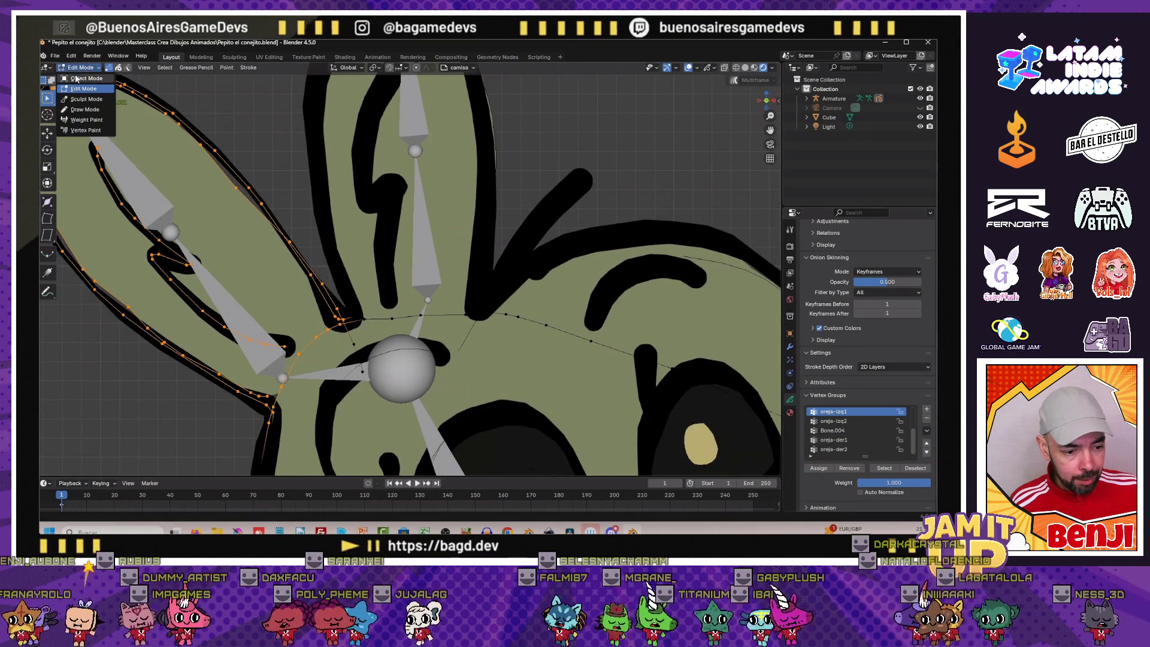
{"action": "left_click", "coordinate": [85, 79]}
{"action": "left_click", "coordinate": [104, 197]}
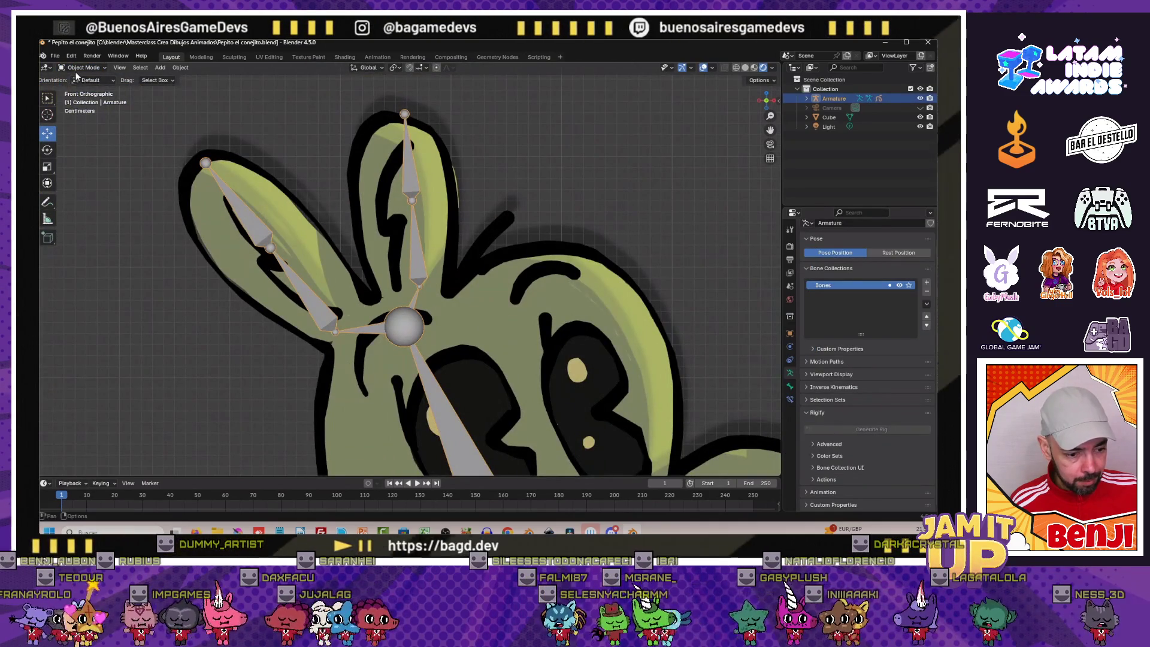
Test-rotate the two left-ear bones in Pose Mode, then go back to Object Mode and select the rabbit drawing
{"action": "key", "text": "ctrl+Tab"}
{"action": "left_click", "coordinate": [243, 202]}
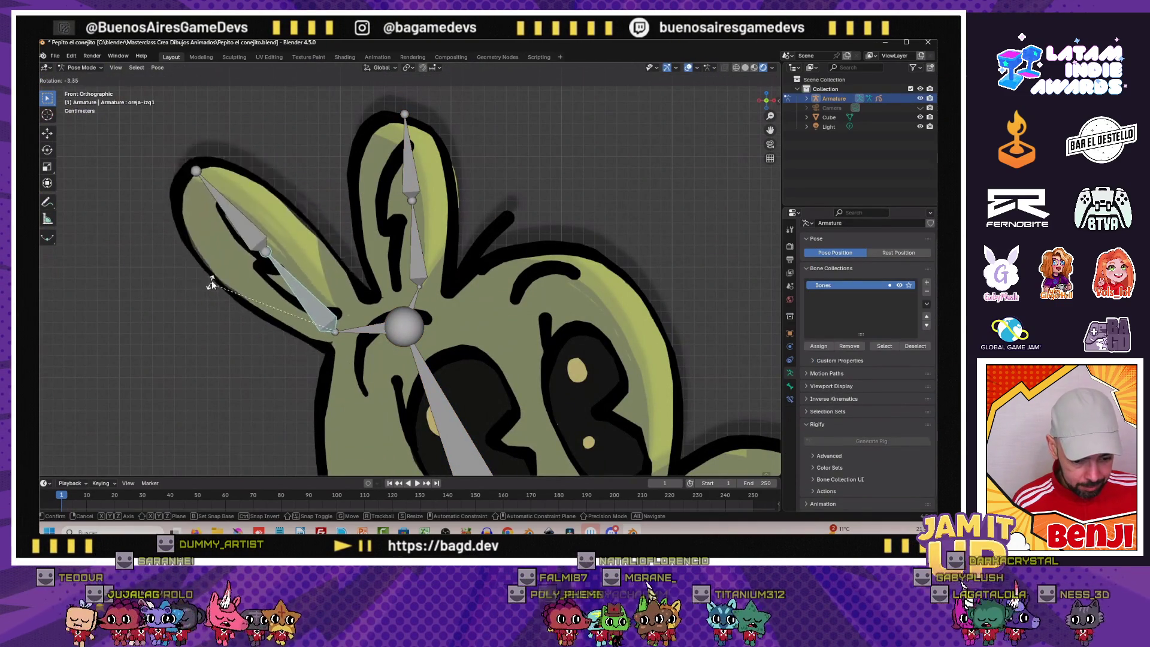
{"action": "left_click", "coordinate": [233, 245]}
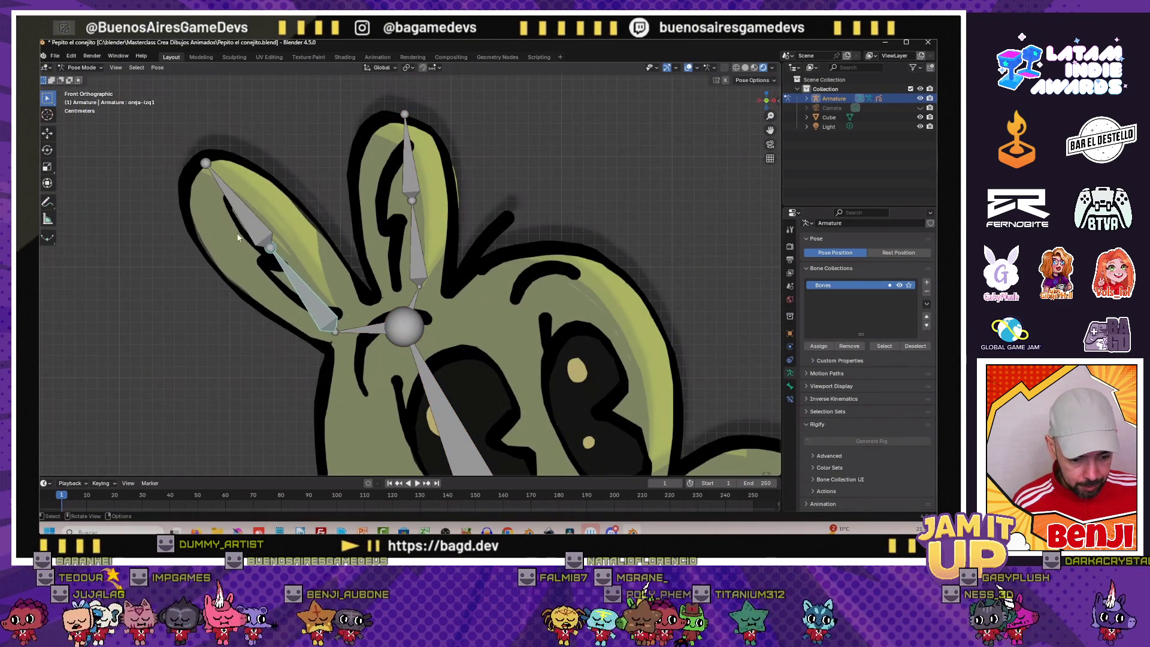
{"action": "key", "text": "r"}
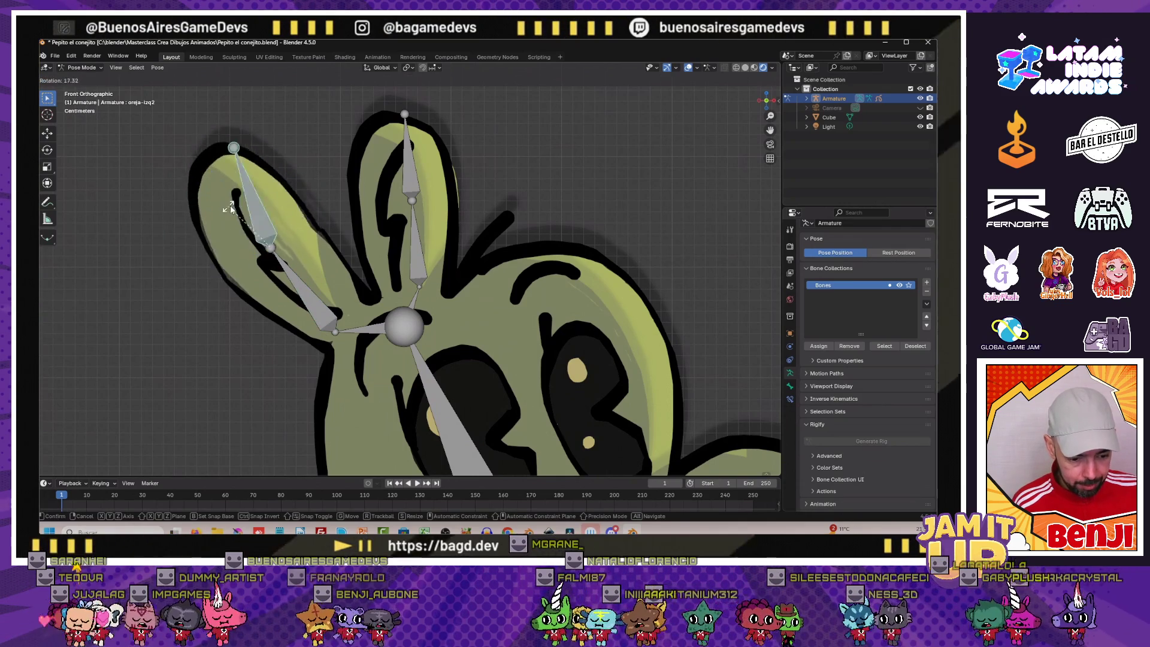
{"action": "left_click", "coordinate": [219, 214]}
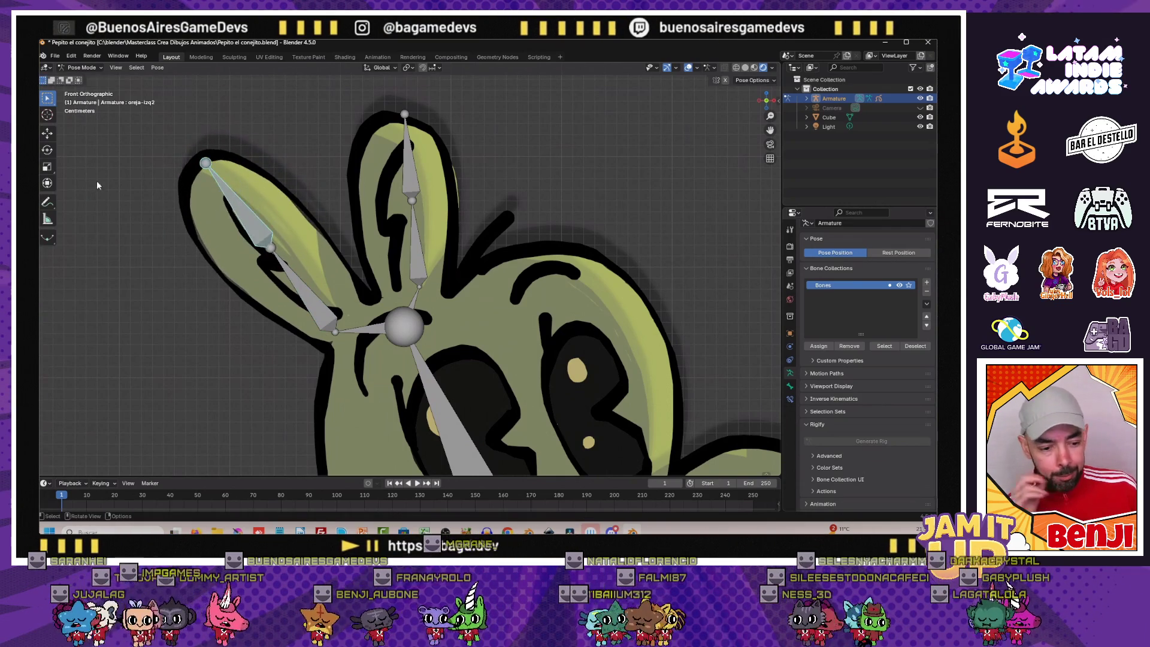
{"action": "left_click", "coordinate": [86, 79]}
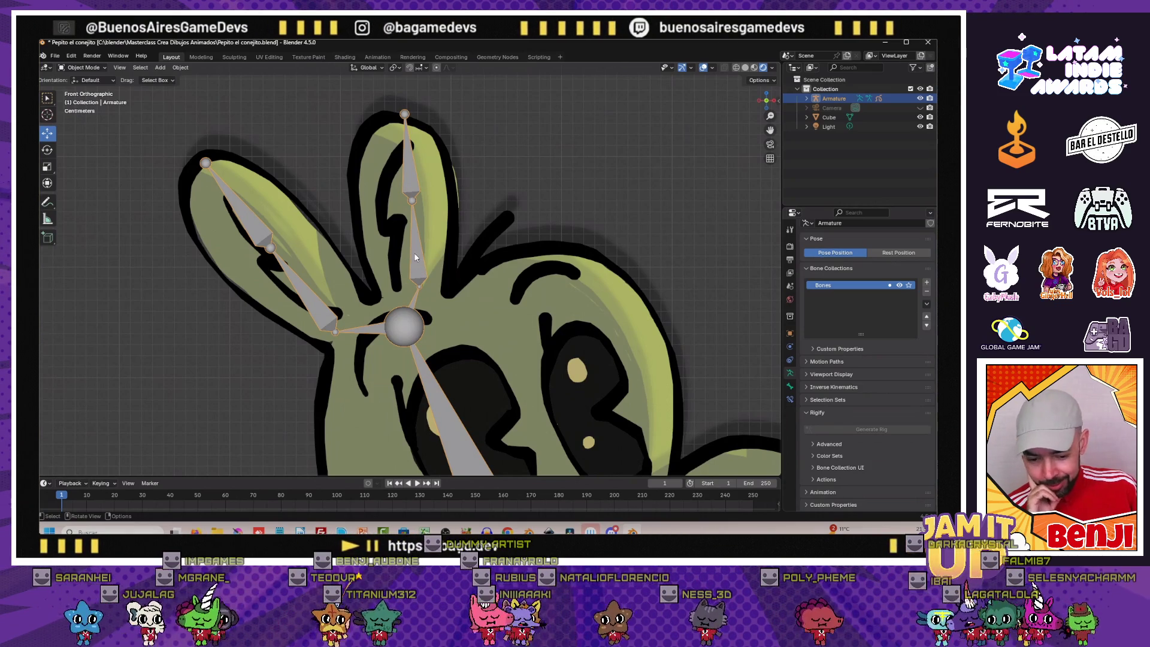
{"action": "left_click", "coordinate": [262, 180]}
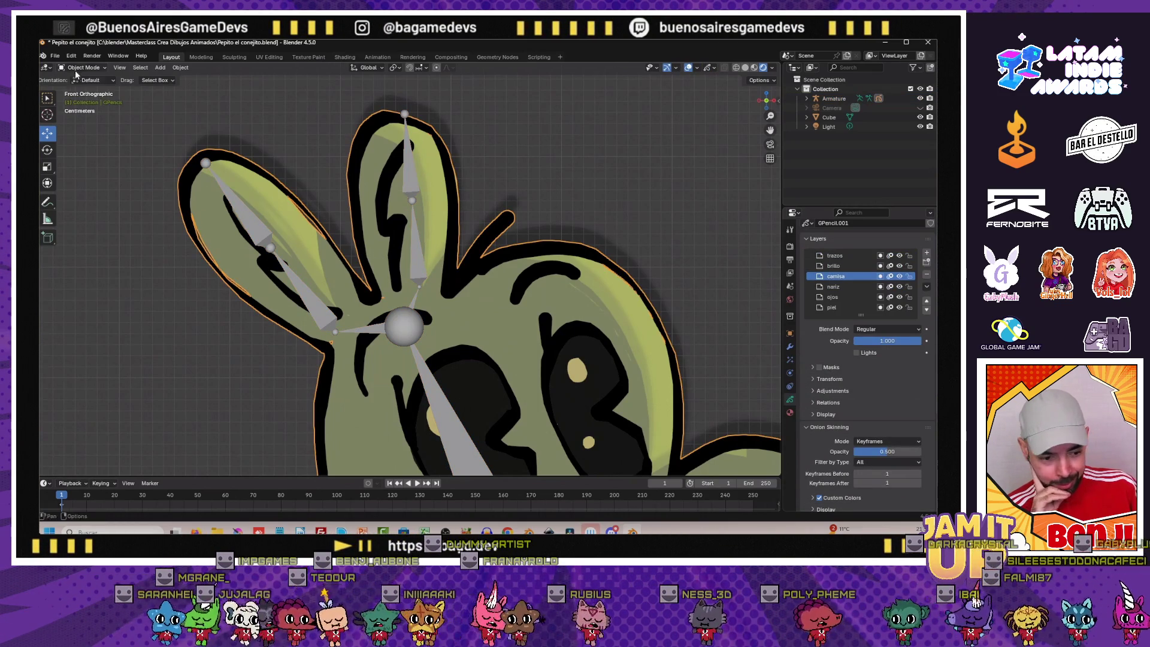
In Edit Mode with oreja-der1 active, box-select the lower right-ear stroke points
{"action": "left_click", "coordinate": [85, 88]}
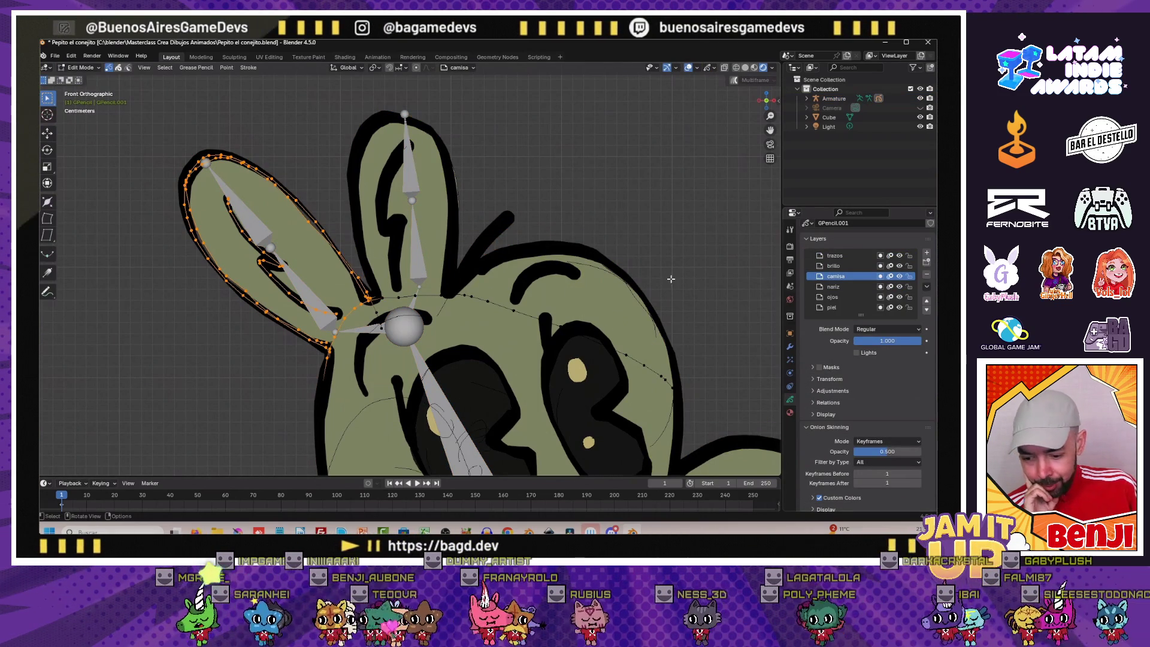
{"action": "left_click", "coordinate": [748, 283]}
{"action": "scroll", "coordinate": [843, 404], "scroll_direction": "down", "scroll_amount": 5}
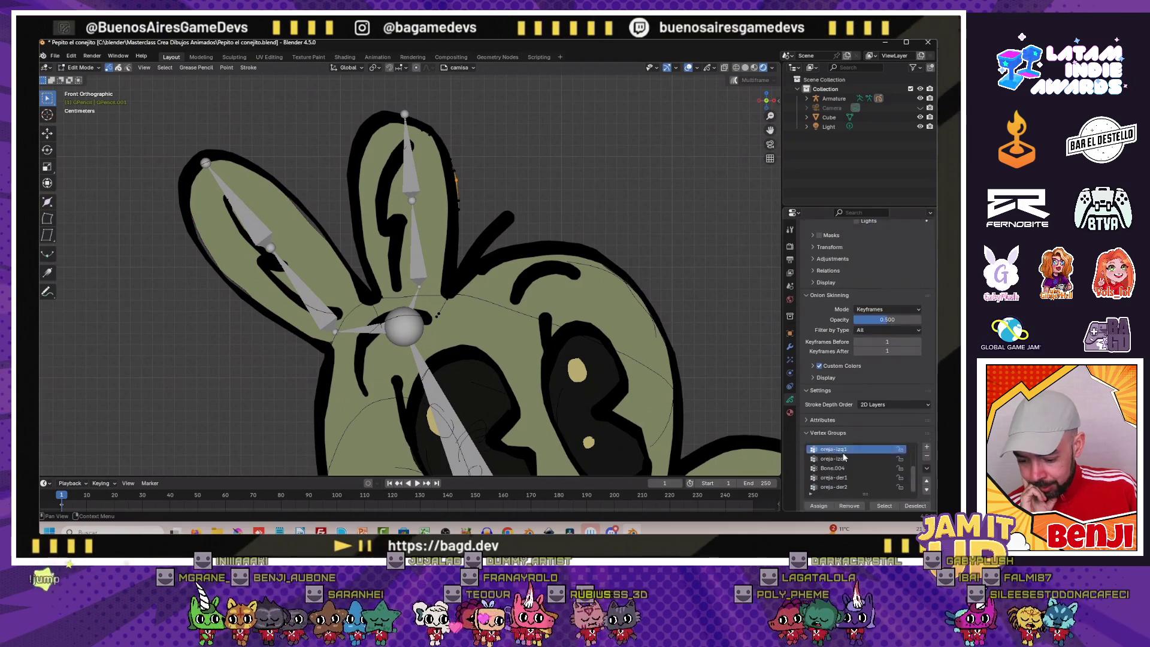
{"action": "scroll", "coordinate": [843, 456], "scroll_direction": "down", "scroll_amount": 2}
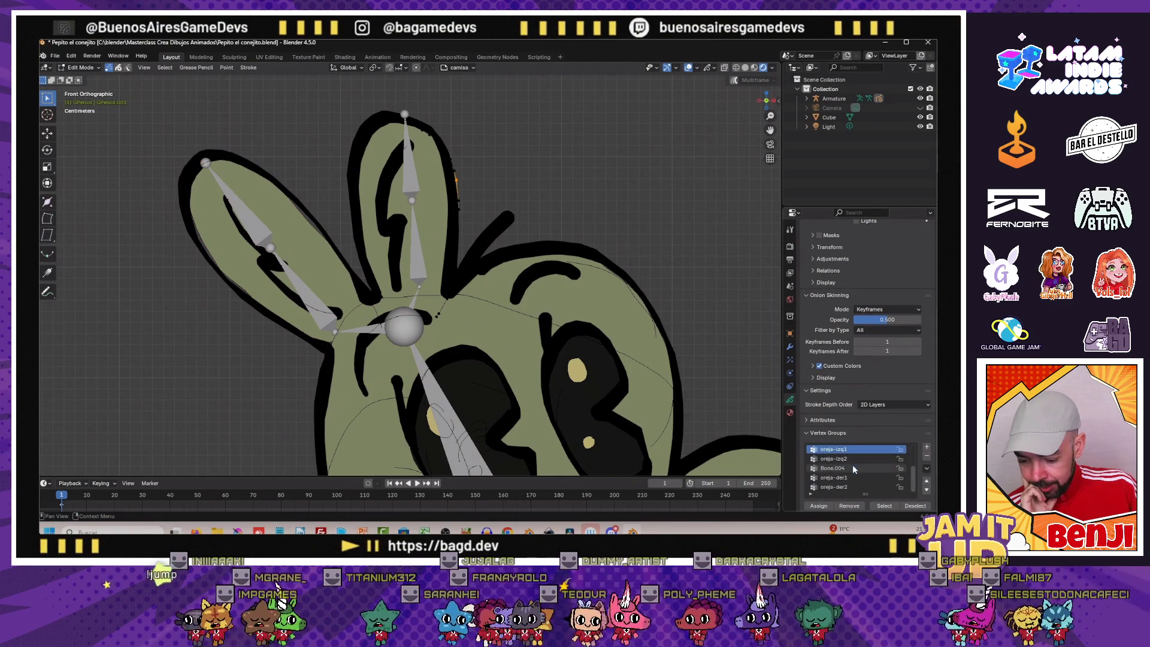
{"action": "left_click", "coordinate": [849, 476]}
{"action": "scroll", "coordinate": [360, 294], "scroll_direction": "up", "scroll_amount": 2}
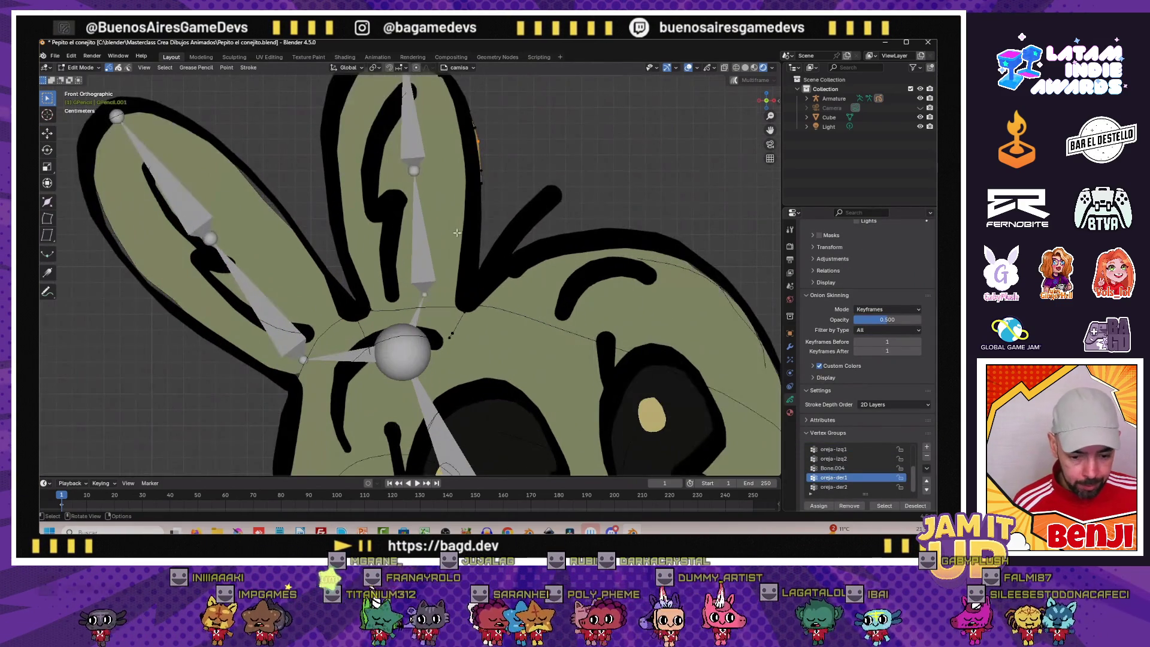
{"action": "middle_click_drag", "start_coordinate": [490, 198], "coordinate": [458, 171], "text": "shift"}
{"action": "key", "text": "b"}
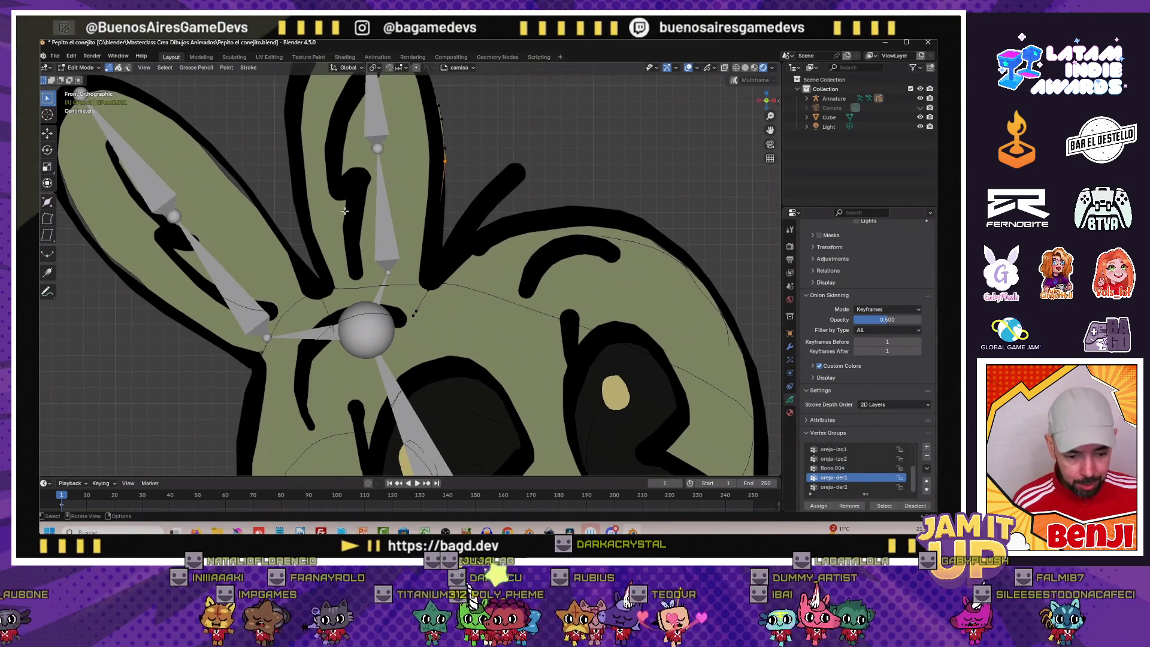
{"action": "left_click_drag", "start_coordinate": [280, 146], "coordinate": [406, 182]}
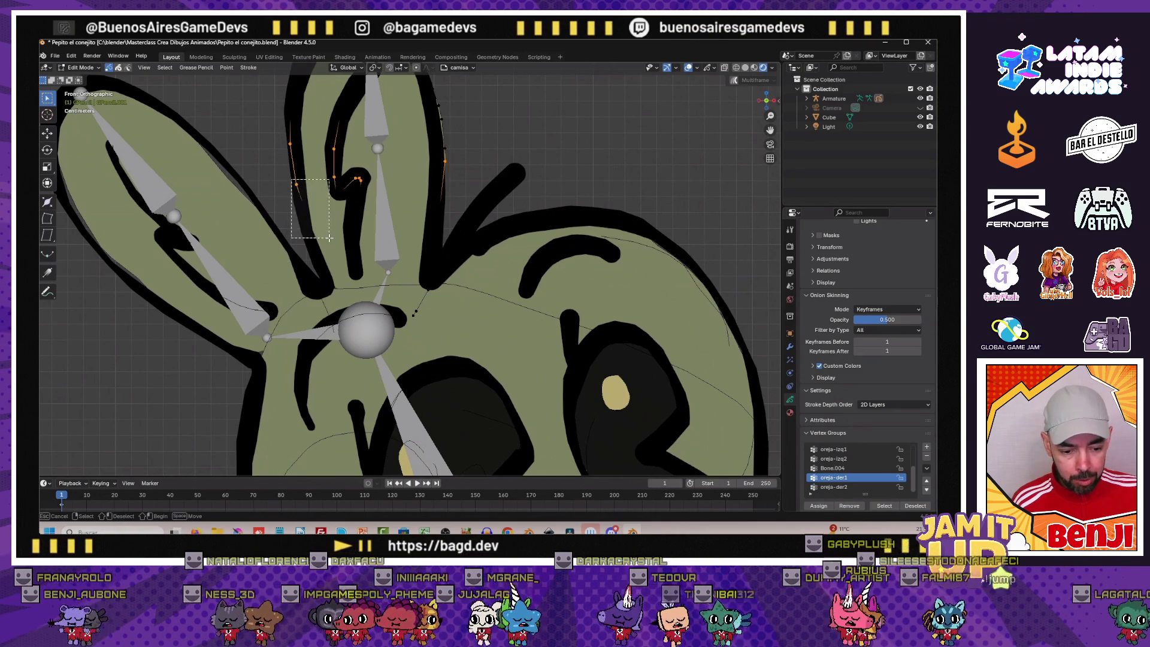
{"action": "left_click_drag", "start_coordinate": [310, 240], "coordinate": [357, 274]}
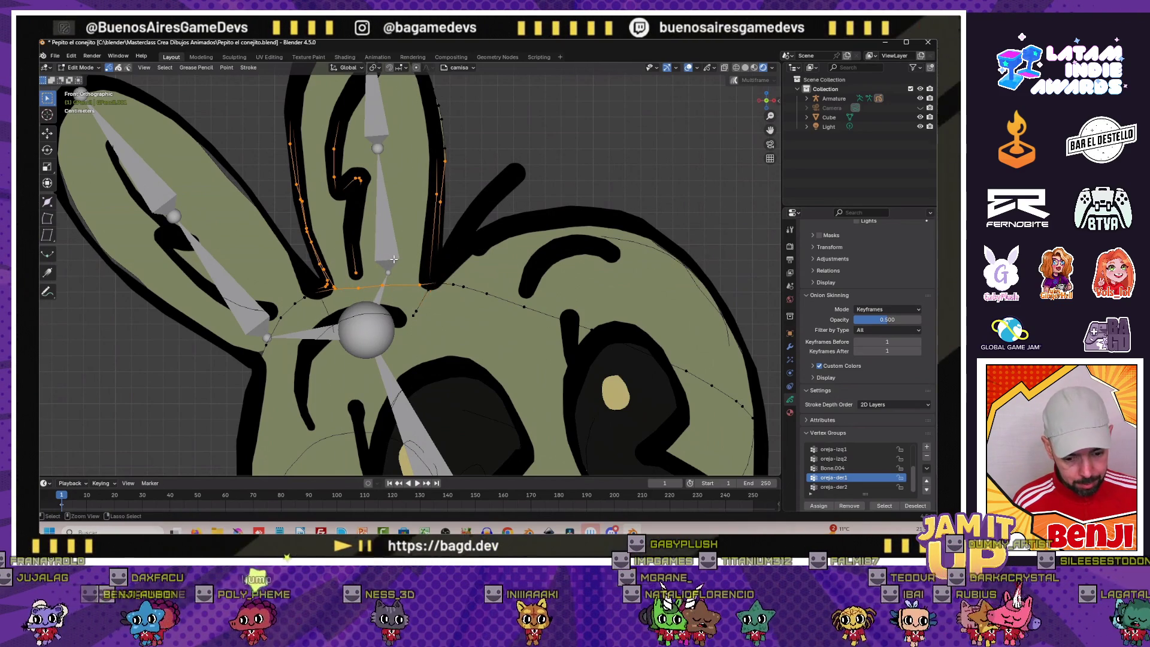
{"action": "scroll", "coordinate": [392, 259], "scroll_direction": "up", "scroll_amount": 3}
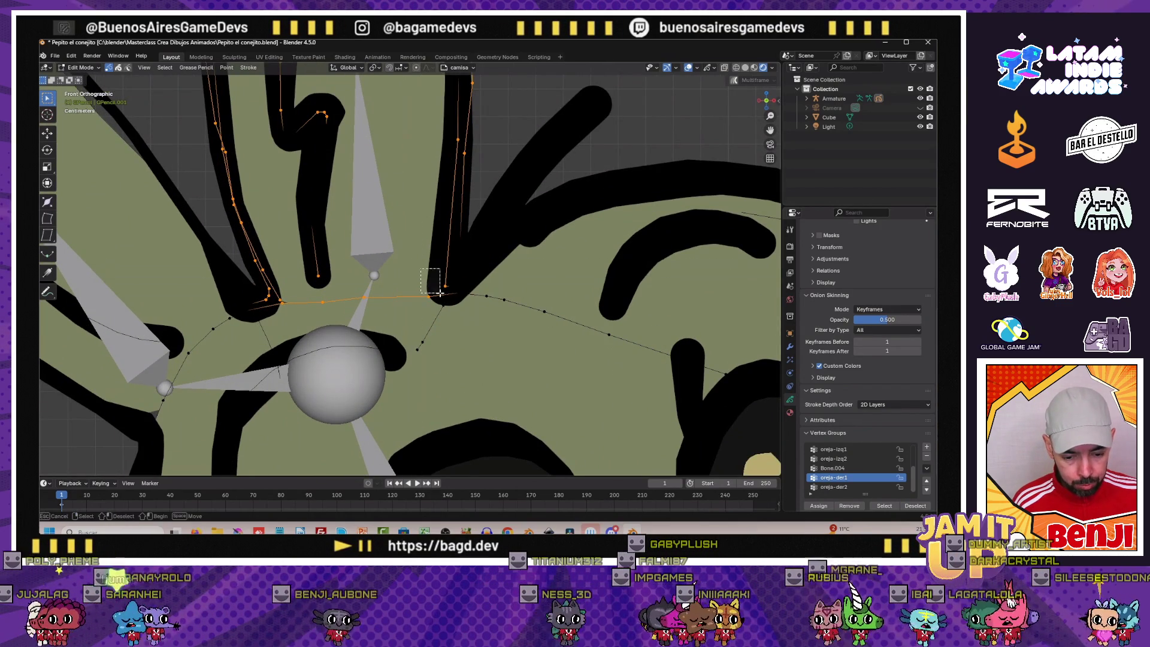
{"action": "scroll", "coordinate": [410, 281], "scroll_direction": "down", "scroll_amount": 4}
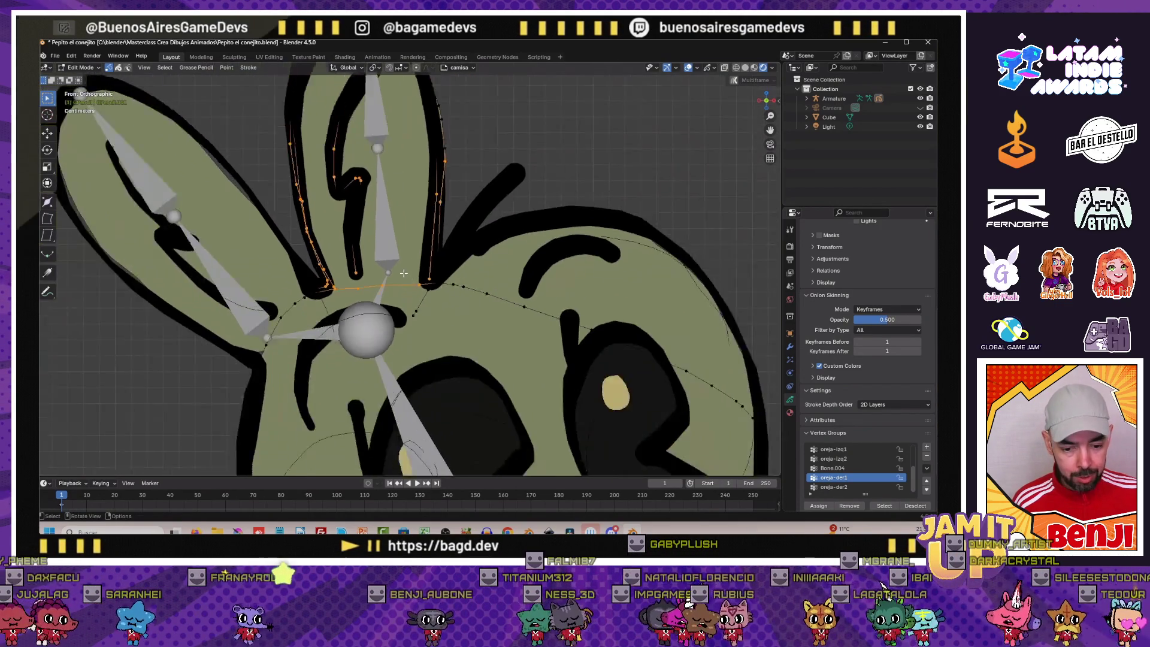
{"action": "scroll", "coordinate": [359, 233], "scroll_direction": "up", "scroll_amount": 2}
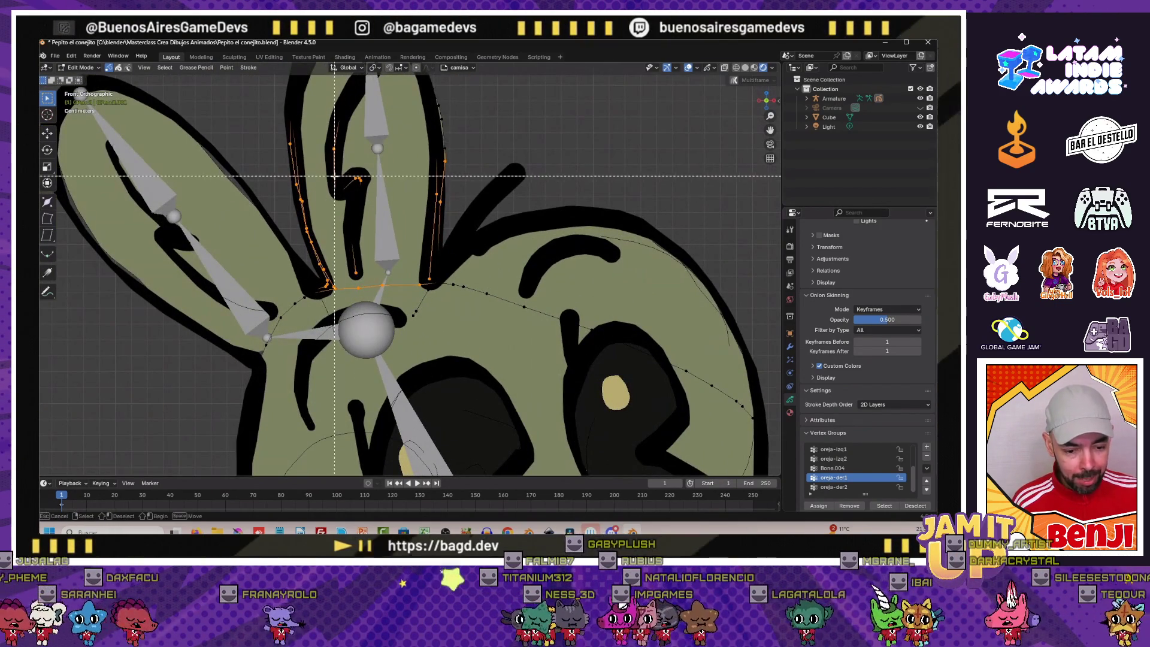
{"action": "scroll", "coordinate": [337, 212], "scroll_direction": "down", "scroll_amount": 1}
{"action": "scroll", "coordinate": [336, 211], "scroll_direction": "up", "scroll_amount": 3}
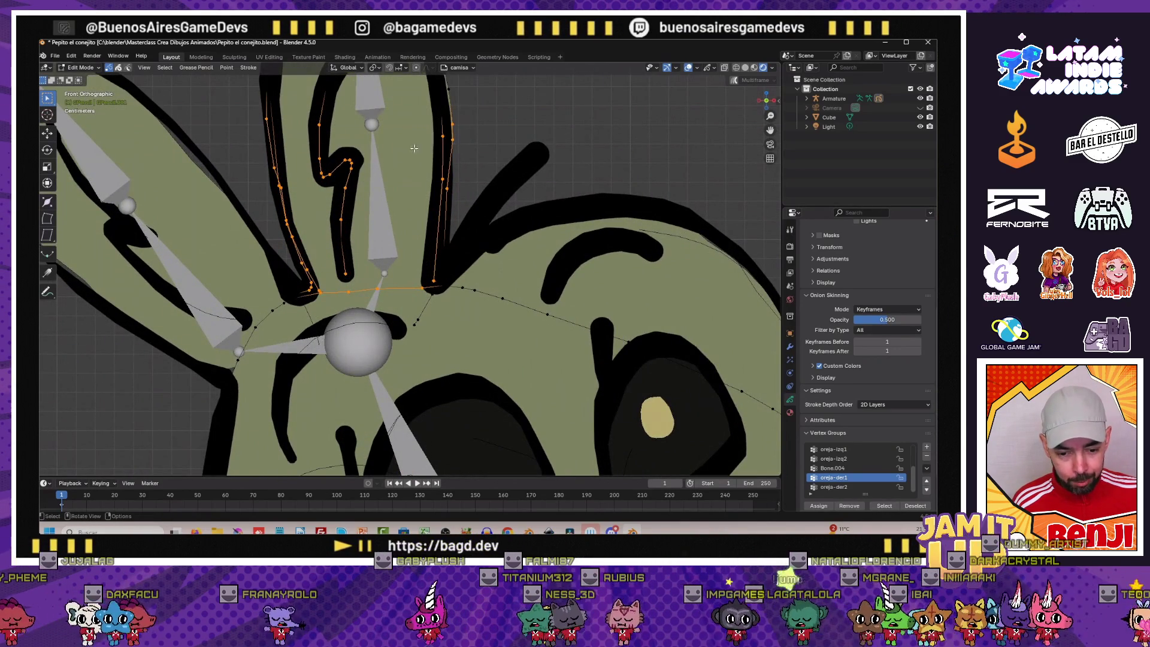
{"action": "scroll", "coordinate": [422, 145], "scroll_direction": "down", "scroll_amount": 4}
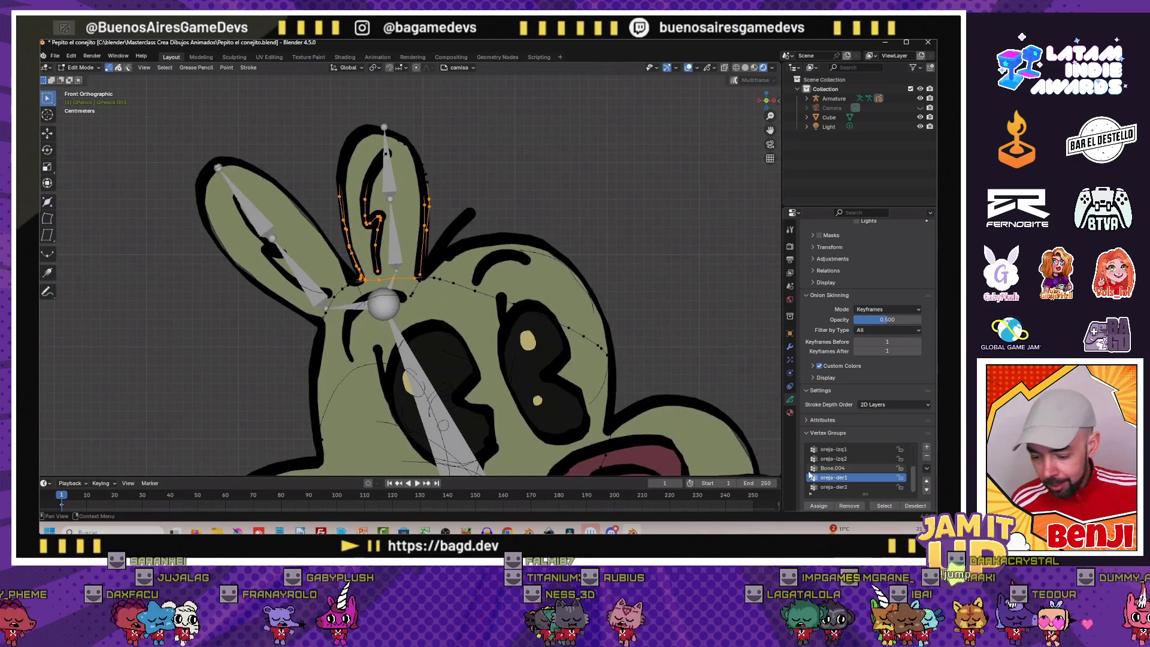
With oreja-der2 active, select the right ear's tip points, then return the drawing to Object Mode
{"action": "left_click", "coordinate": [831, 488]}
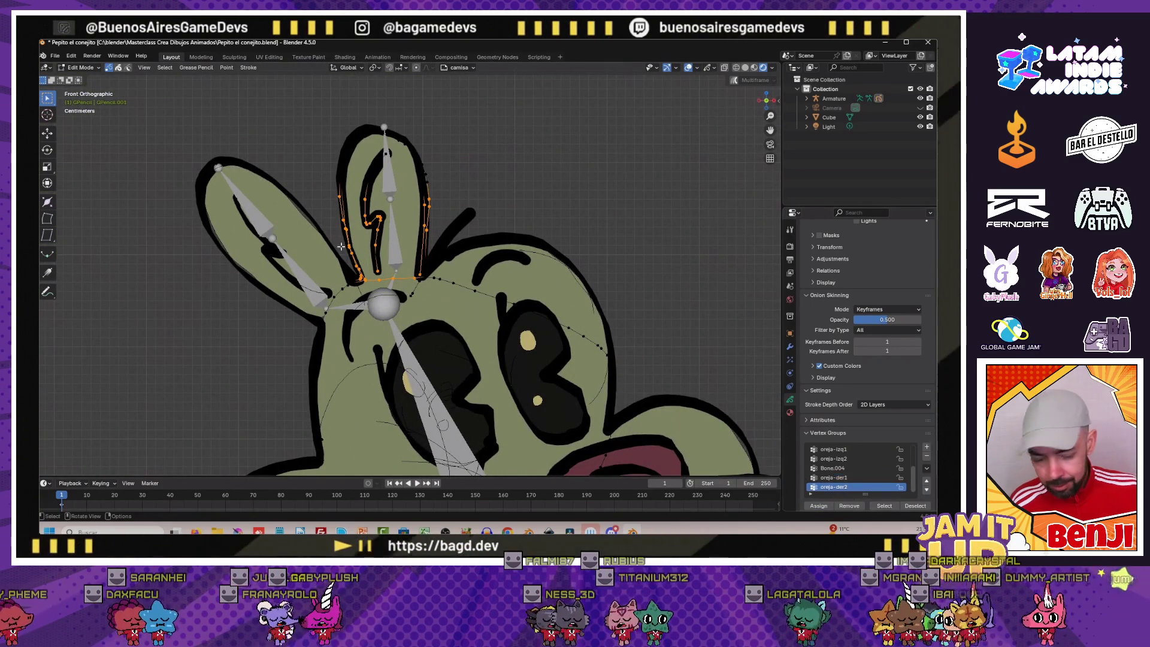
{"action": "left_click_drag", "start_coordinate": [321, 98], "coordinate": [388, 153]}
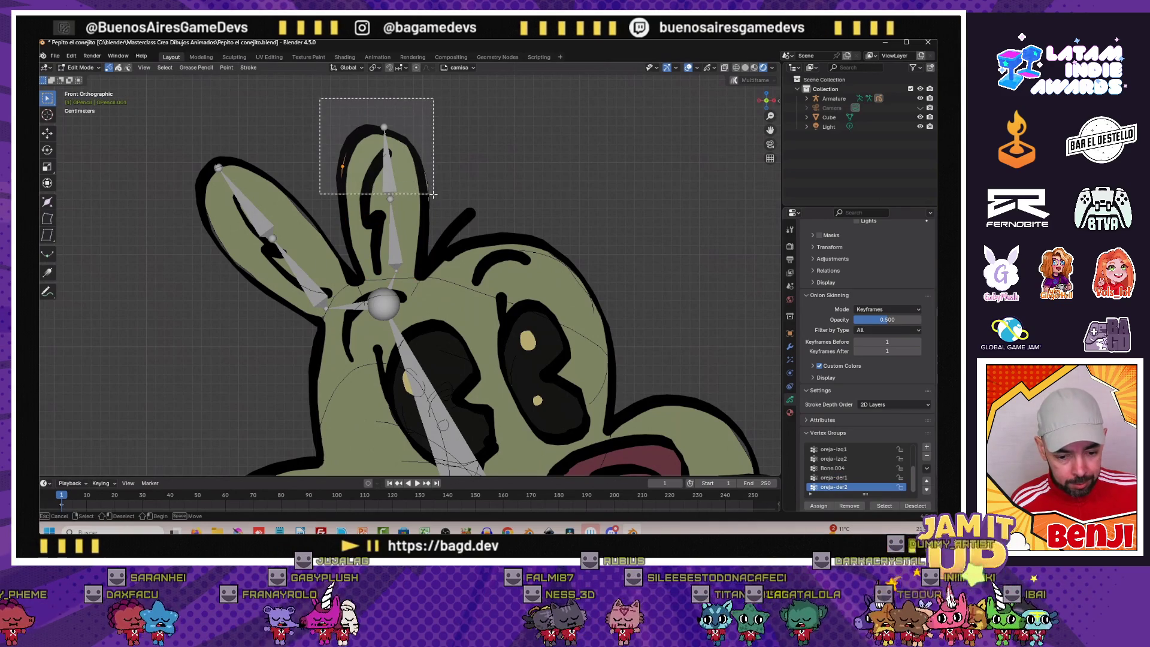
{"action": "left_click_drag", "start_coordinate": [434, 202], "coordinate": [433, 202]}
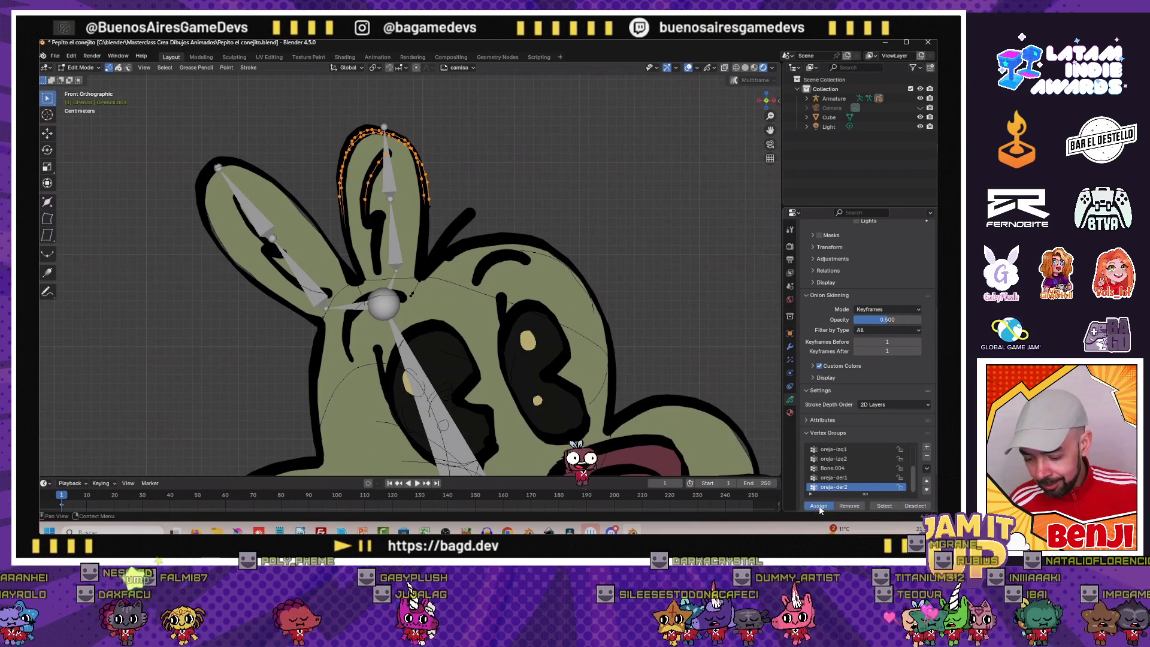
{"action": "left_click", "coordinate": [81, 68]}
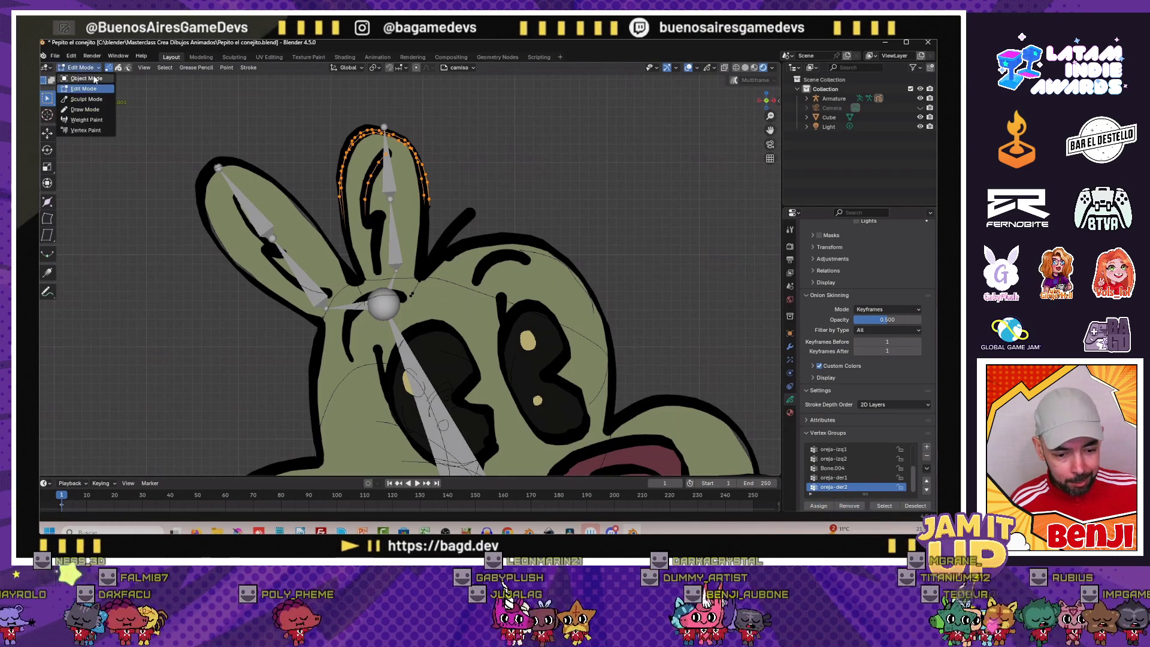
{"action": "left_click", "coordinate": [86, 90]}
{"action": "scroll", "coordinate": [311, 182], "scroll_direction": "down", "scroll_amount": 3}
{"action": "scroll", "coordinate": [311, 181], "scroll_direction": "down", "scroll_amount": 2}
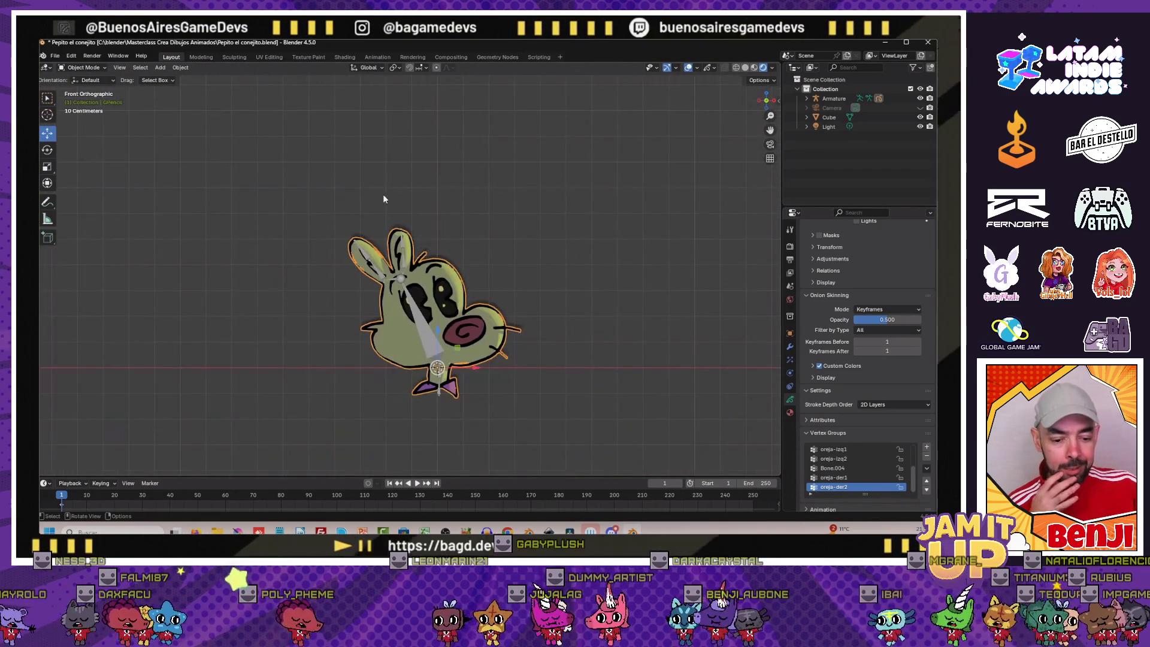
{"action": "left_click", "coordinate": [400, 270]}
{"action": "left_click", "coordinate": [54, 57]}
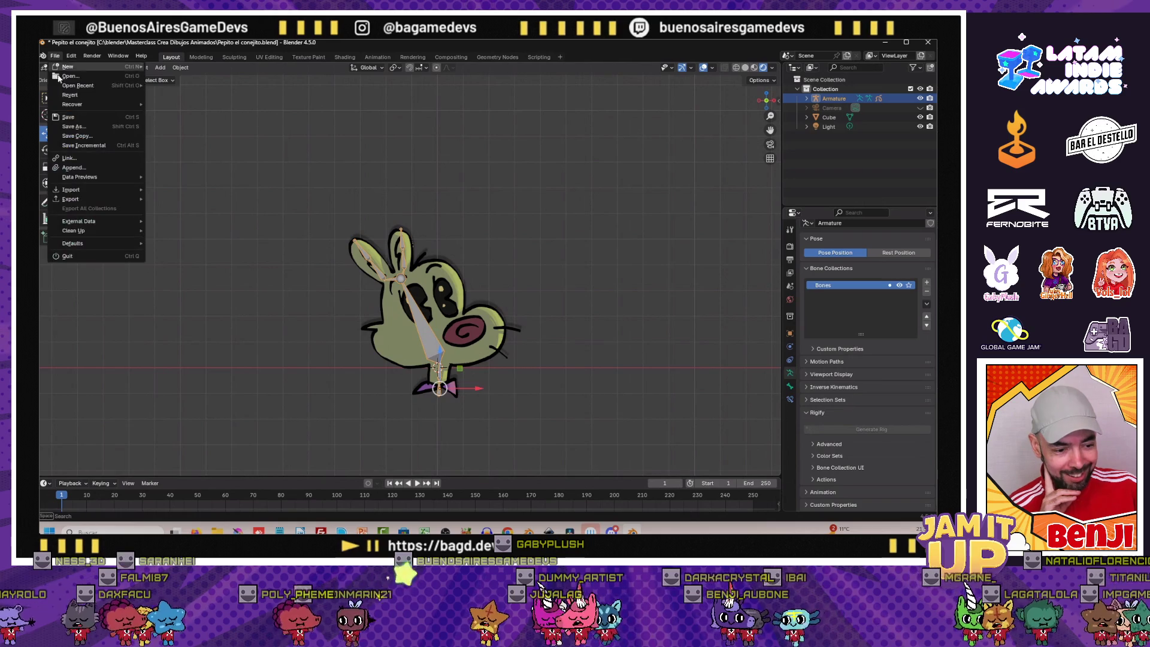
{"action": "left_click", "coordinate": [67, 116]}
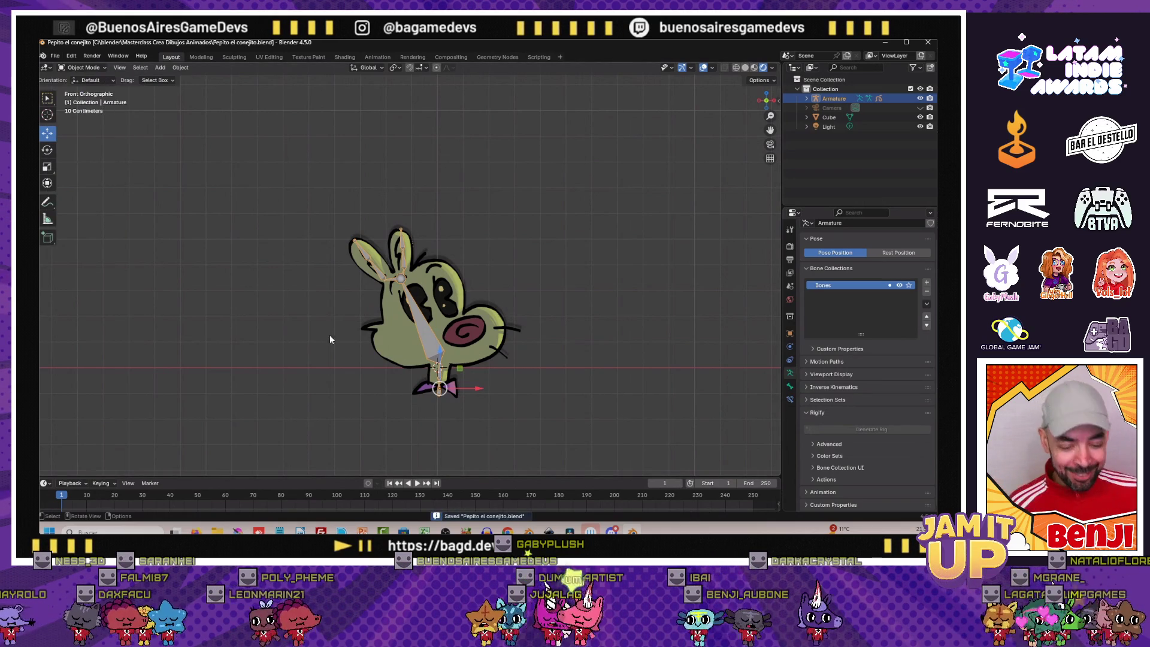
{"action": "scroll", "coordinate": [310, 305], "scroll_direction": "up", "scroll_amount": 2}
{"action": "scroll", "coordinate": [358, 382], "scroll_direction": "up", "scroll_amount": 2}
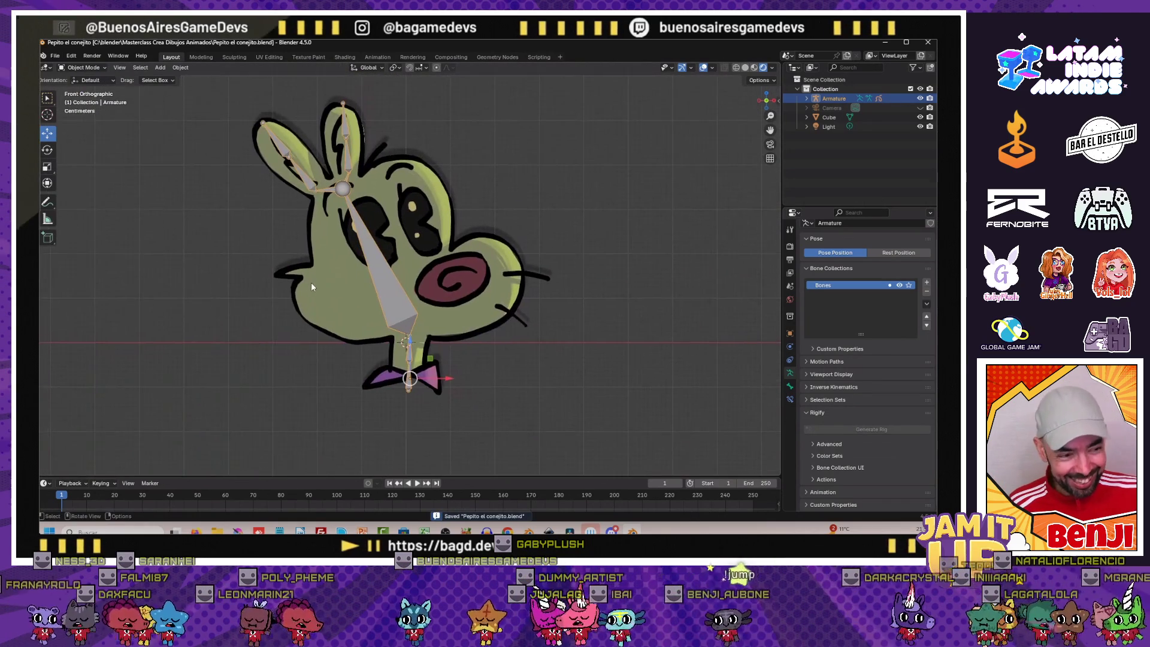
{"action": "scroll", "coordinate": [311, 282], "scroll_direction": "up", "scroll_amount": 1}
{"action": "scroll", "coordinate": [315, 271], "scroll_direction": "up", "scroll_amount": 1}
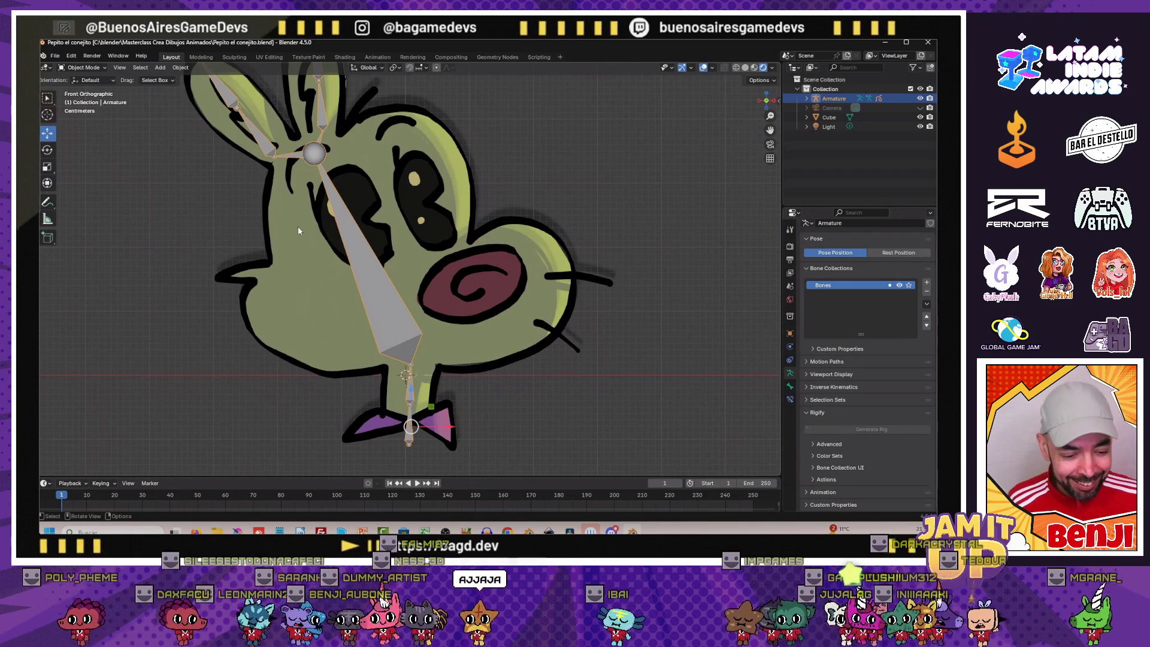
{"action": "scroll", "coordinate": [298, 224], "scroll_direction": "down", "scroll_amount": 2}
Enter Pose Mode and rotate the head bone twice so the rabbit's head tilts
{"action": "left_click", "coordinate": [82, 67]}
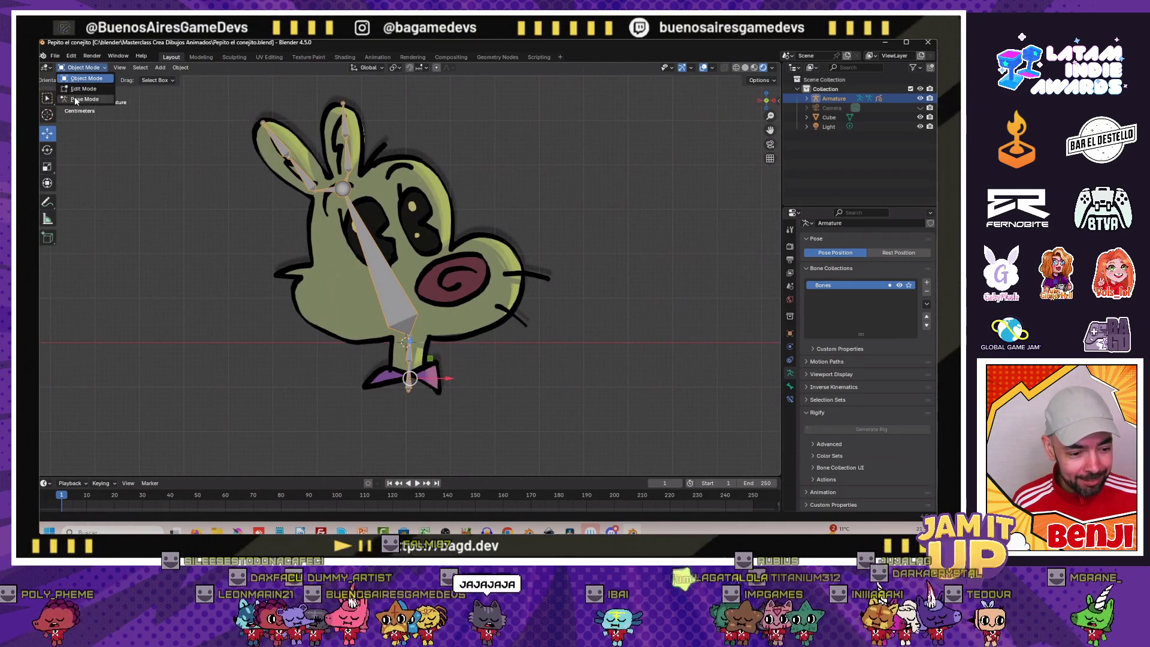
{"action": "left_click", "coordinate": [82, 98]}
{"action": "scroll", "coordinate": [395, 272], "scroll_direction": "up", "scroll_amount": 2}
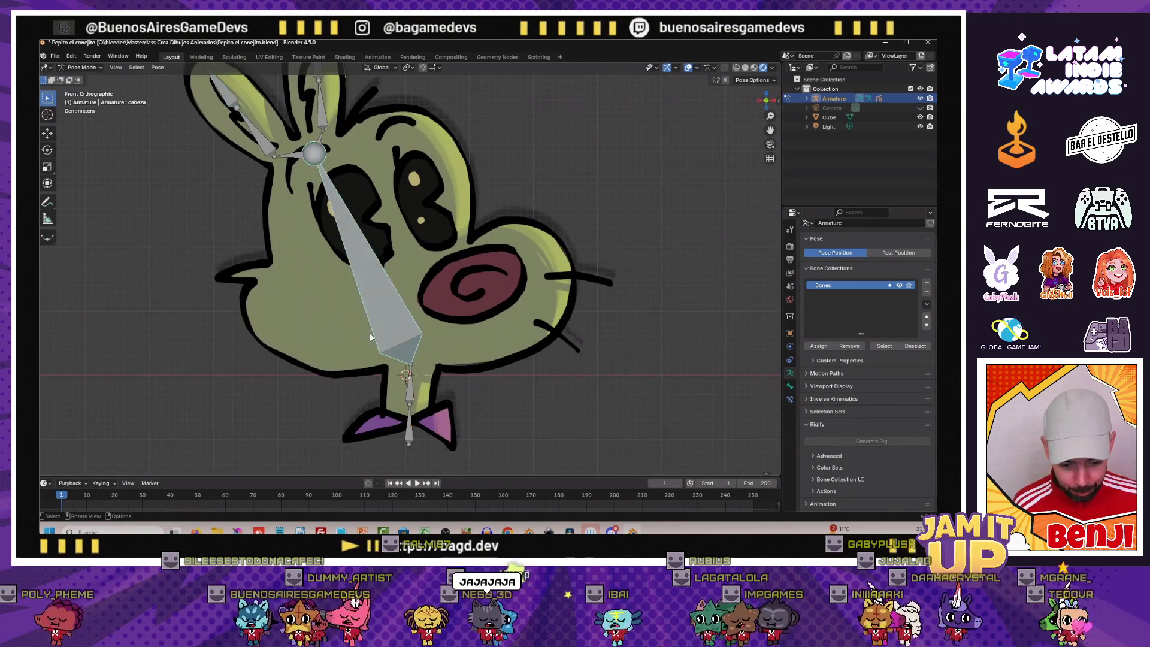
{"action": "key", "text": "r"}
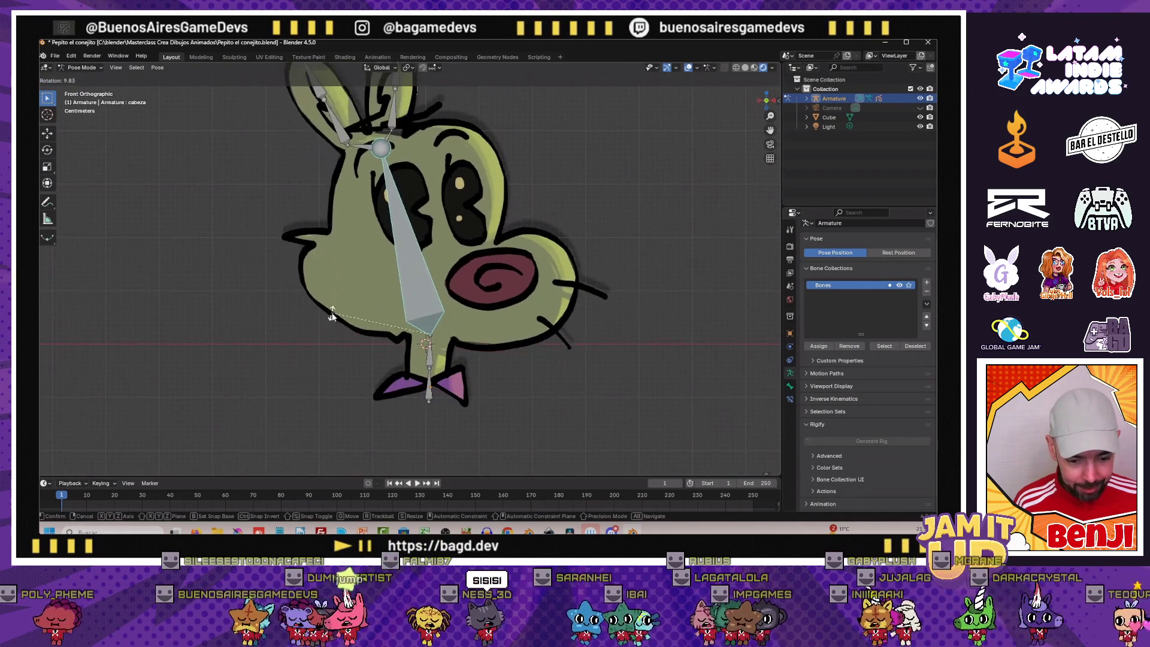
{"action": "scroll", "coordinate": [305, 292], "scroll_direction": "down", "scroll_amount": 2}
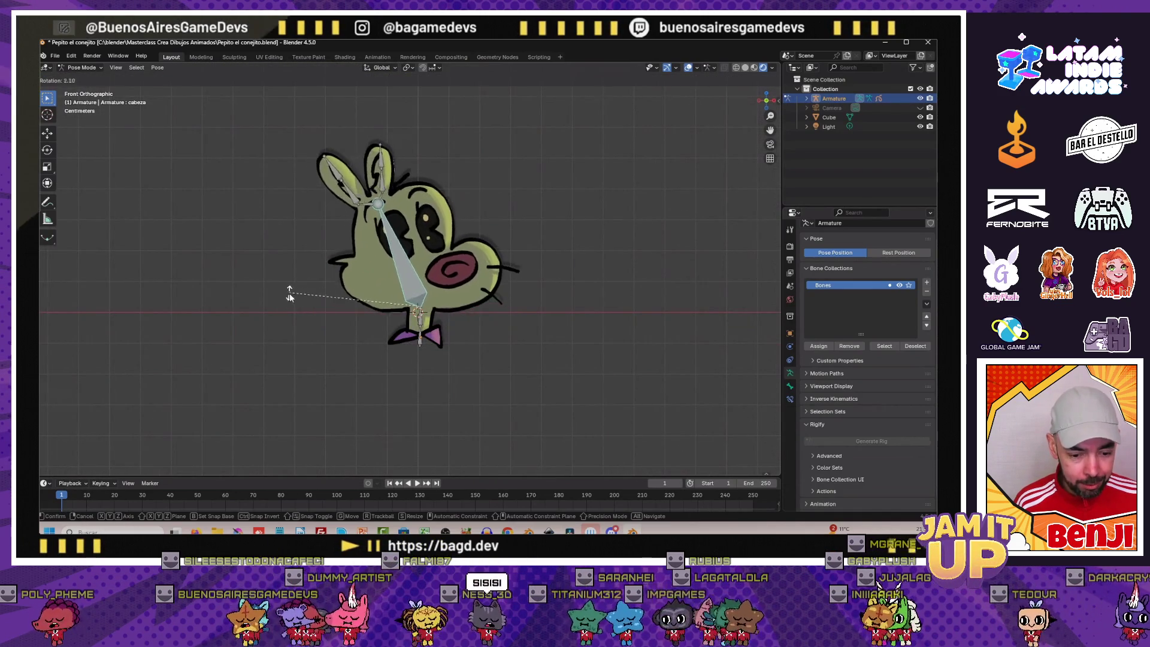
{"action": "left_click", "coordinate": [297, 277]}
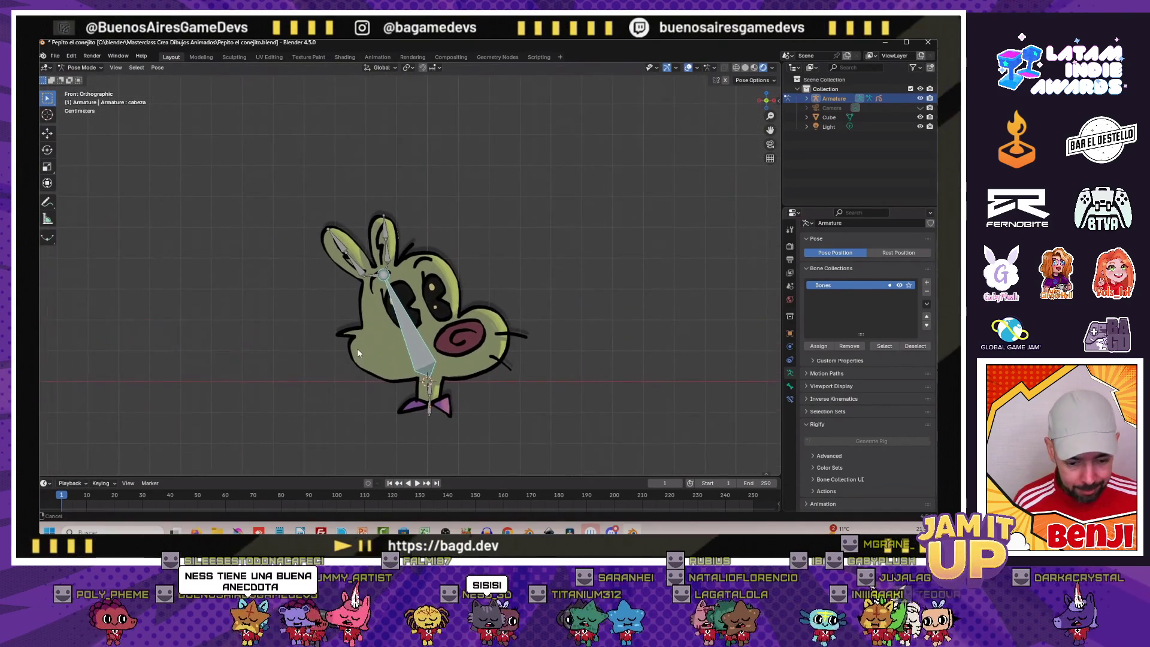
{"action": "scroll", "coordinate": [357, 348], "scroll_direction": "up", "scroll_amount": 2}
{"action": "key", "text": "r"}
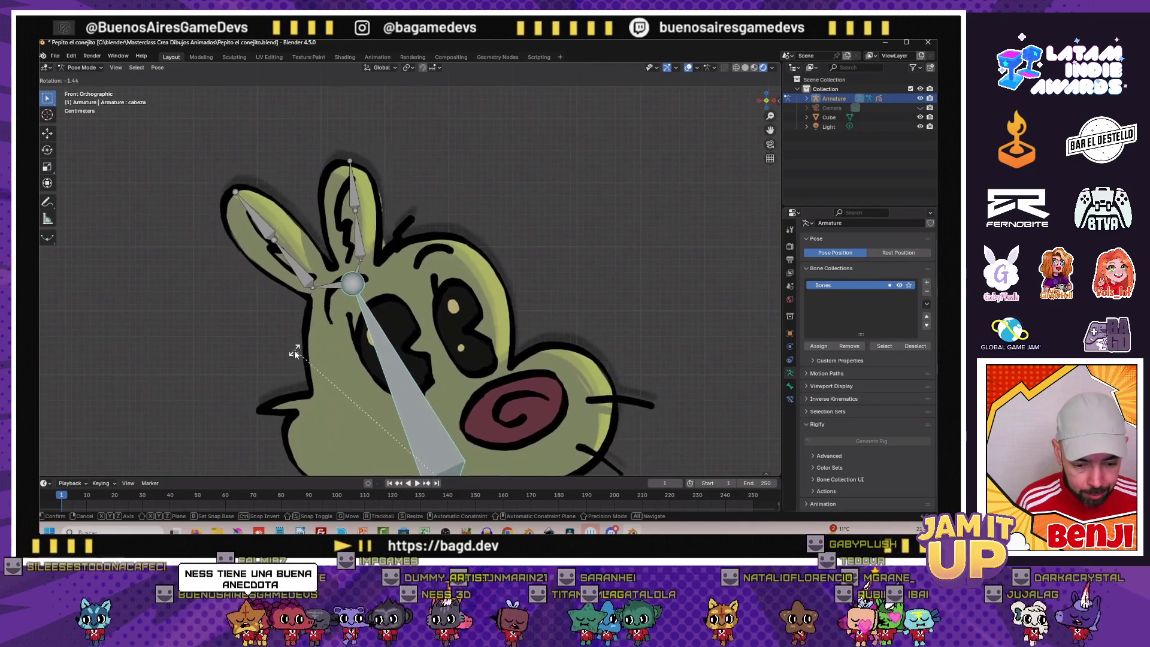
{"action": "left_click", "coordinate": [297, 344]}
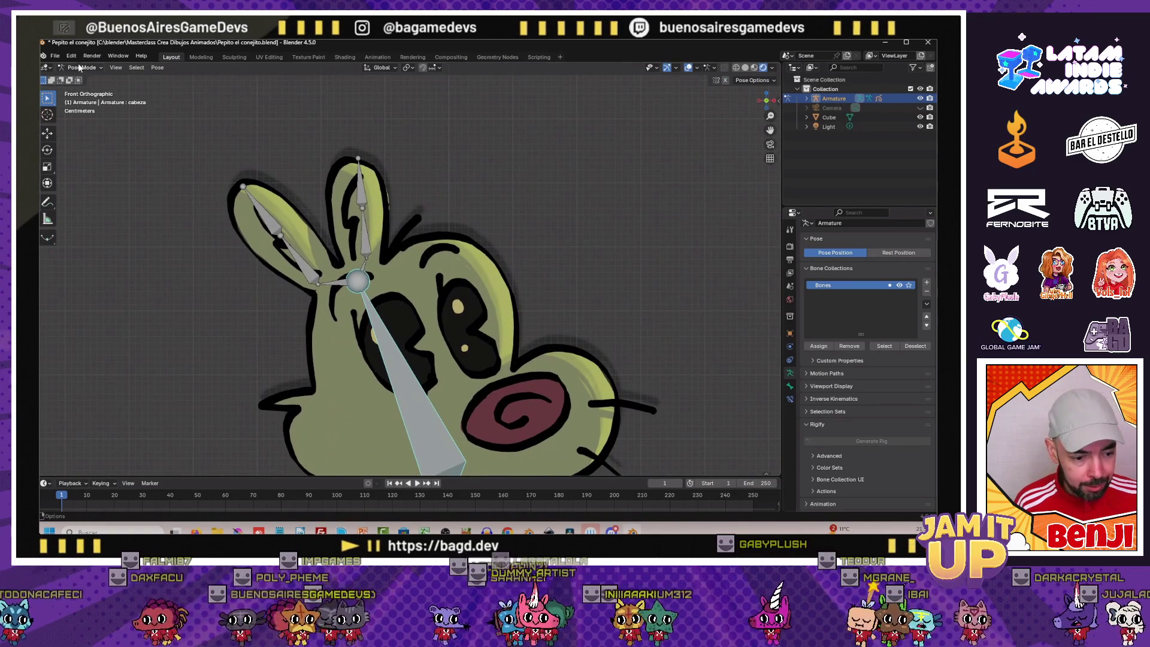
Select the Grease Pencil drawing and put it into Edit Mode for point editing
{"action": "left_click", "coordinate": [406, 297]}
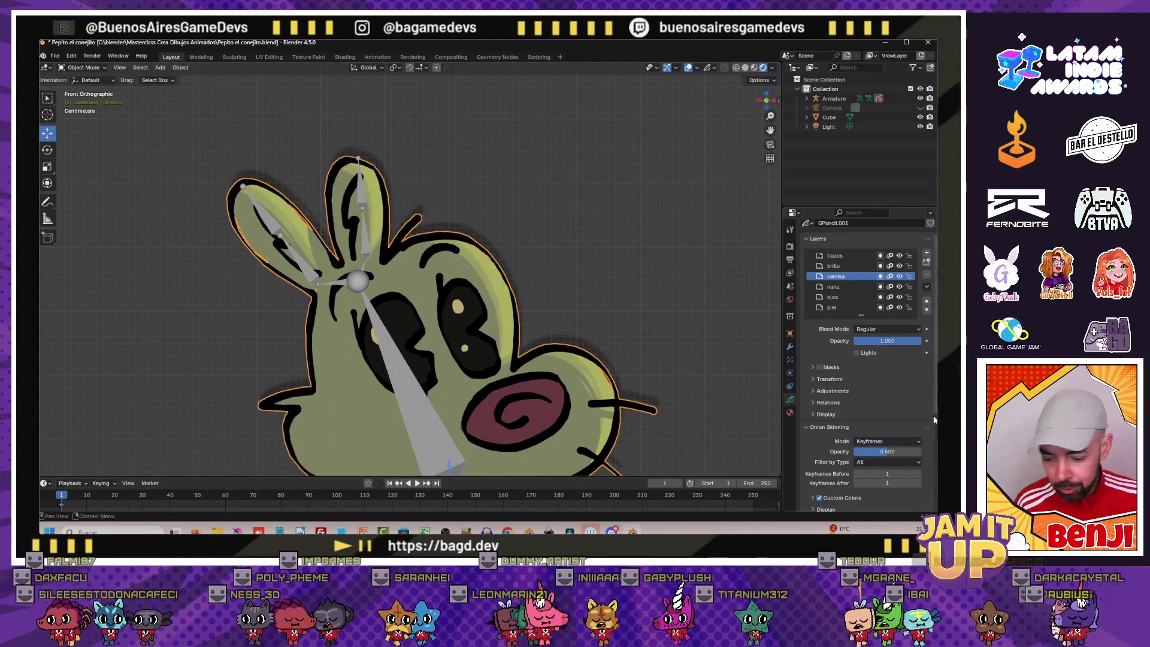
{"action": "left_click", "coordinate": [85, 68]}
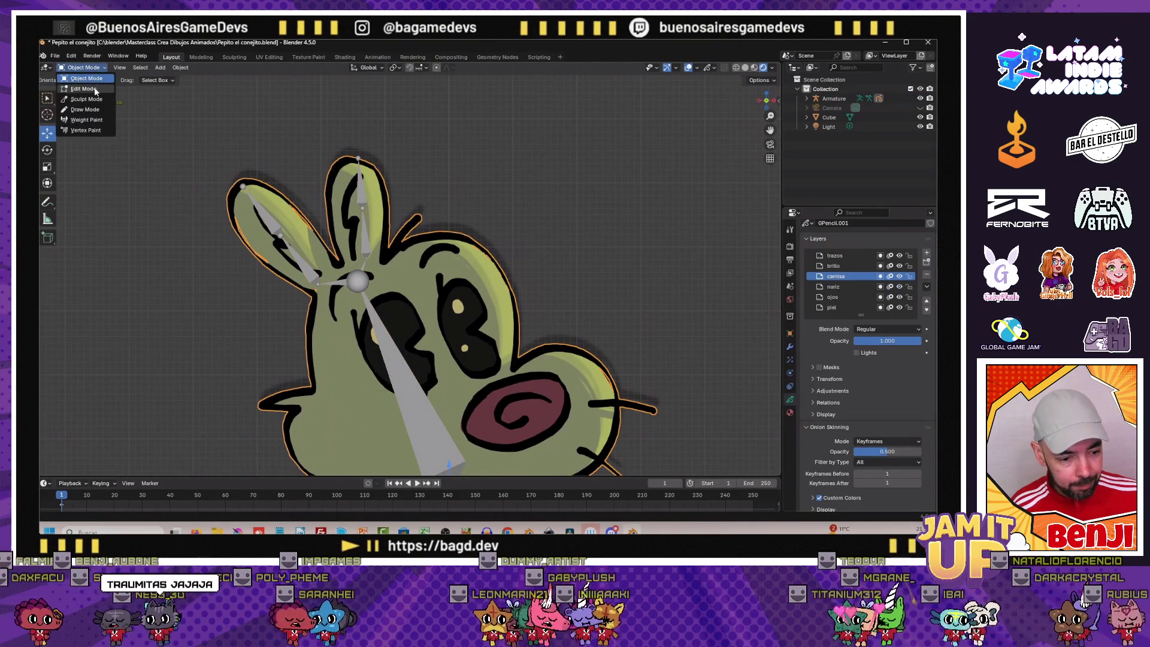
{"action": "left_click", "coordinate": [85, 88]}
{"action": "scroll", "coordinate": [851, 374], "scroll_direction": "down", "scroll_amount": 5}
{"action": "scroll", "coordinate": [851, 374], "scroll_direction": "down", "scroll_amount": 3}
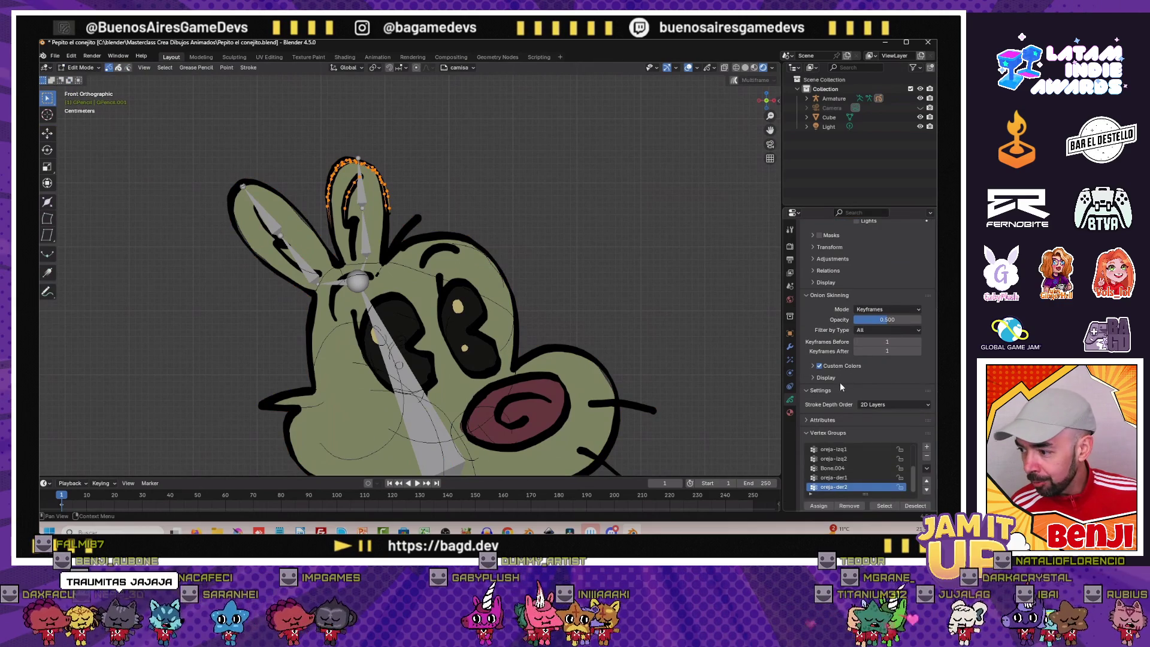
{"action": "scroll", "coordinate": [850, 471], "scroll_direction": "up", "scroll_amount": 2}
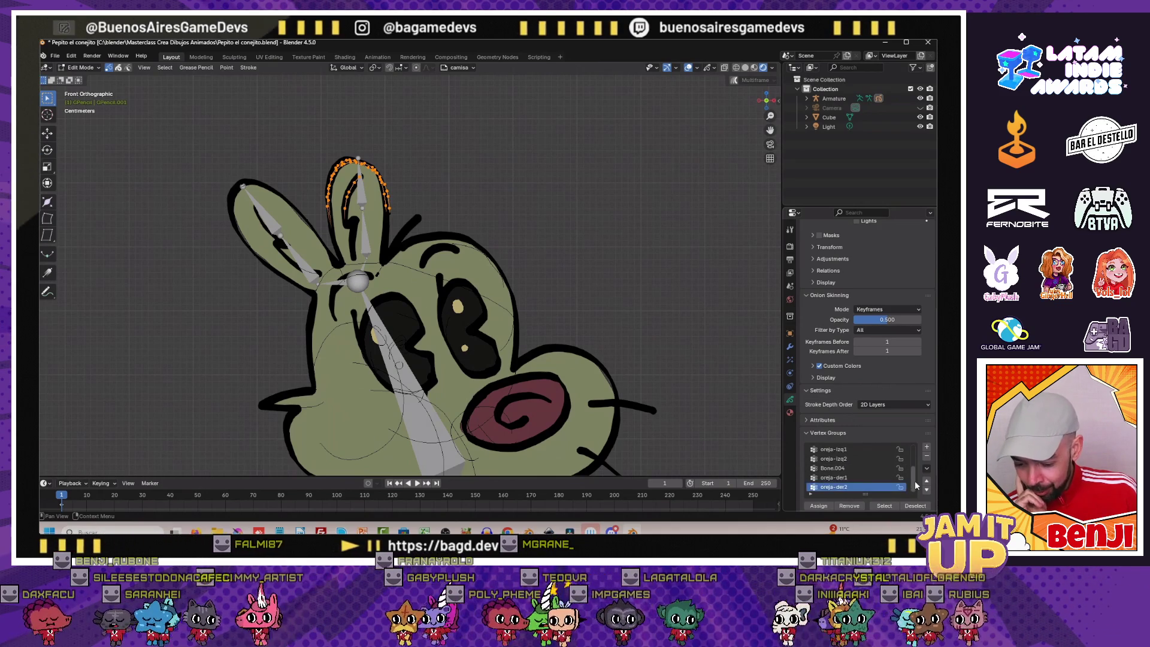
{"action": "left_click_drag", "start_coordinate": [912, 466], "coordinate": [911, 457]}
Select the cabeza group's points, box-adjust near the ear base, then make oreja-der1 active
{"action": "left_click", "coordinate": [831, 467]}
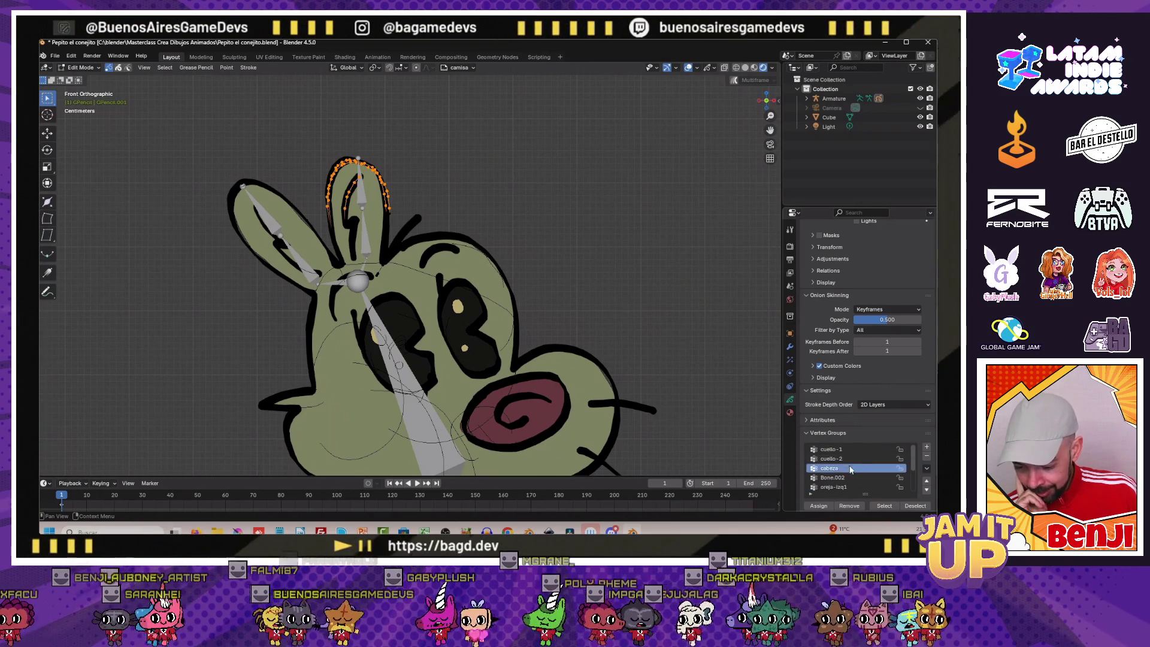
{"action": "left_click", "coordinate": [217, 337]}
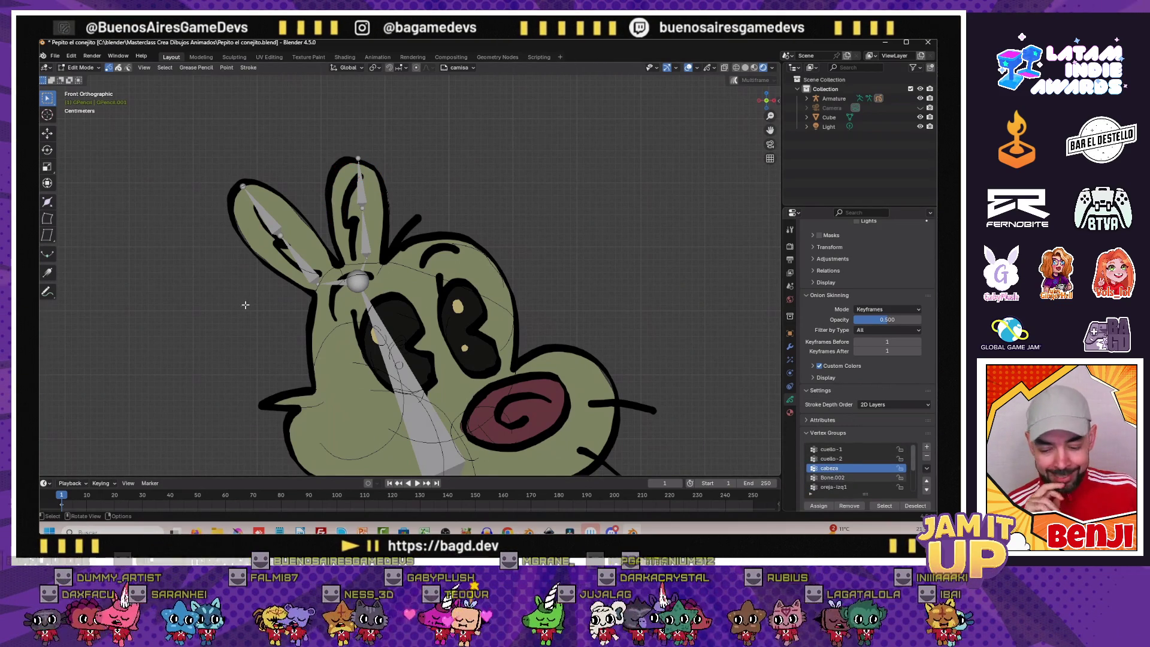
{"action": "left_click", "coordinate": [882, 506]}
{"action": "scroll", "coordinate": [360, 297], "scroll_direction": "up", "scroll_amount": 3}
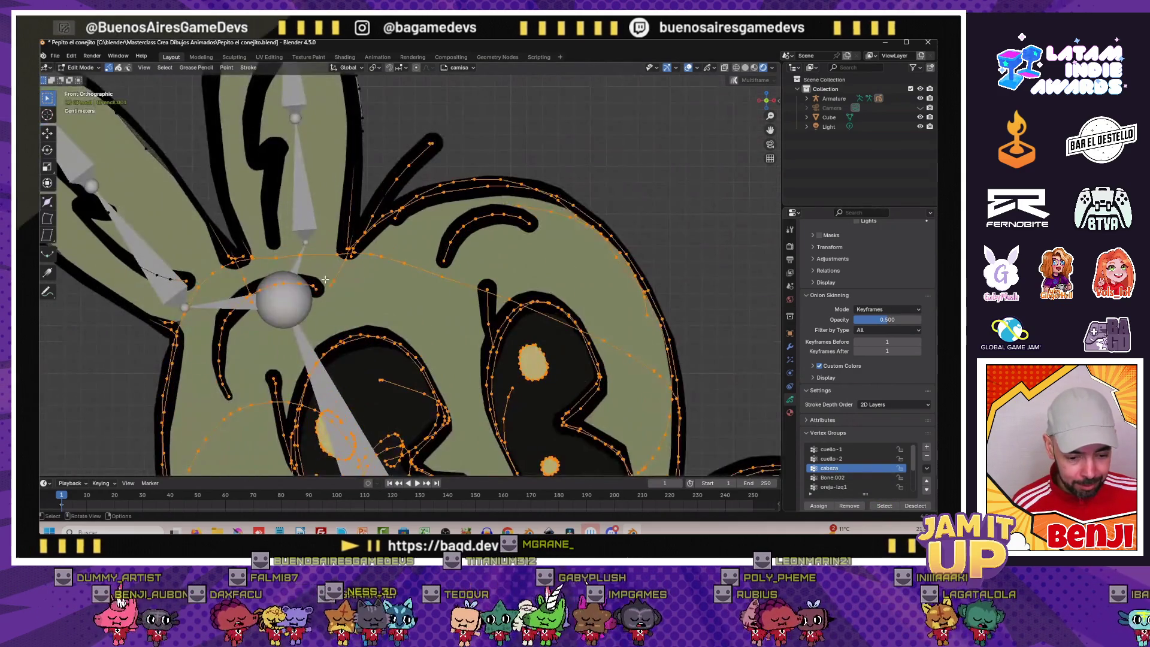
{"action": "scroll", "coordinate": [346, 316], "scroll_direction": "up", "scroll_amount": 2}
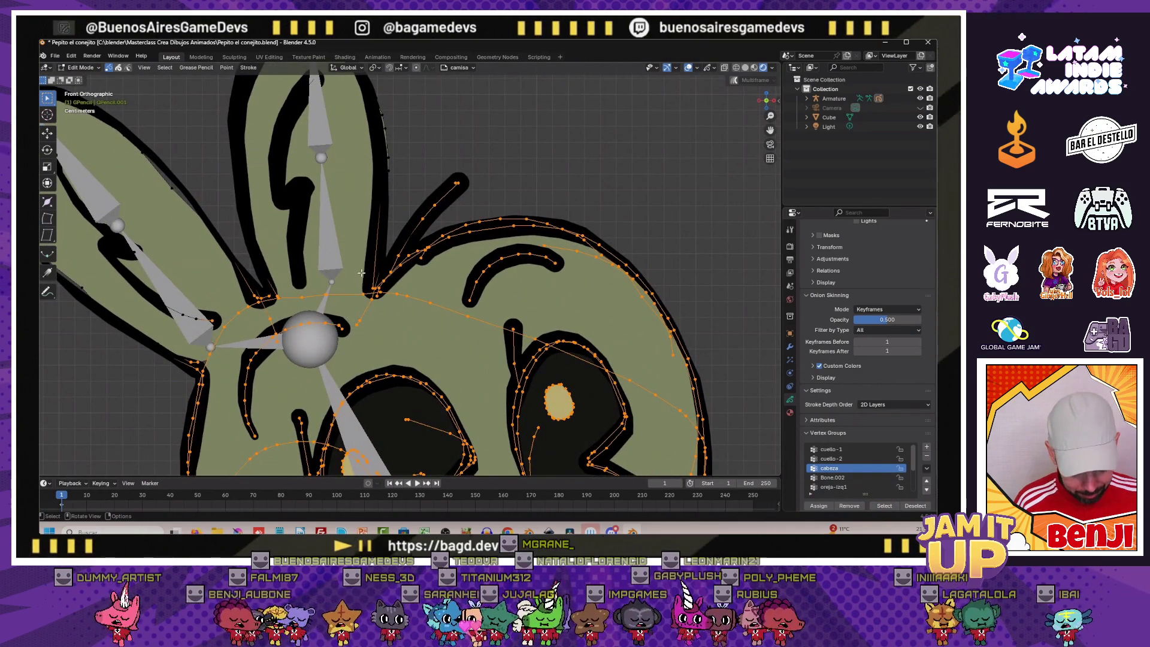
{"action": "key", "text": "b"}
{"action": "left_click_drag", "start_coordinate": [331, 291], "coordinate": [409, 350]}
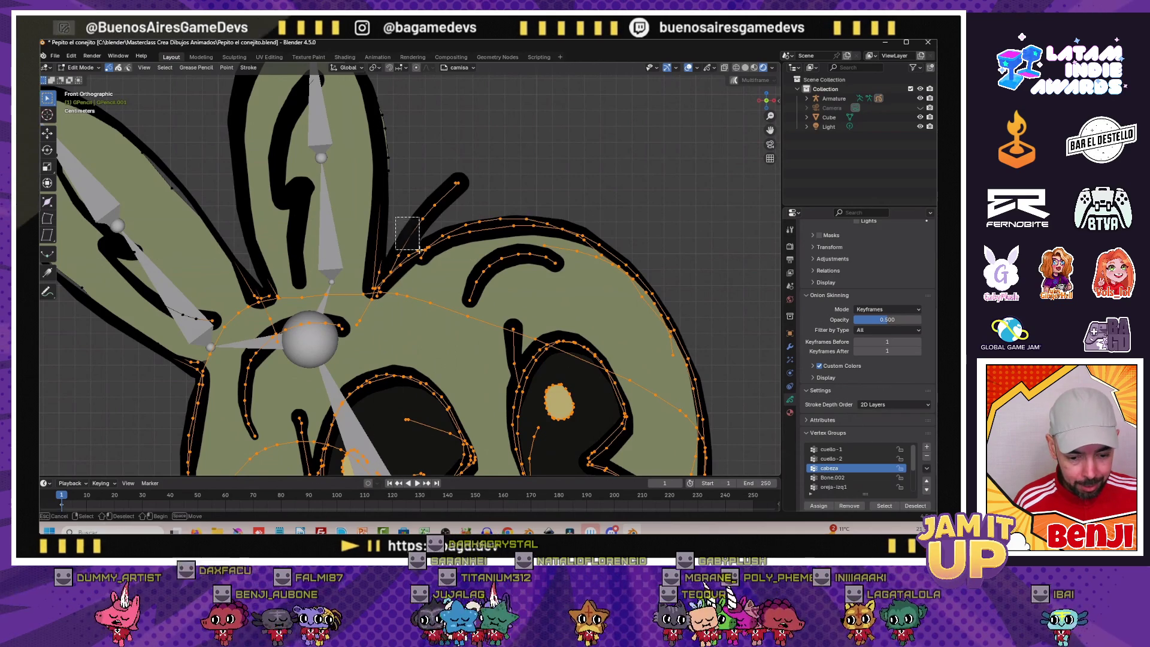
{"action": "scroll", "coordinate": [402, 227], "scroll_direction": "down", "scroll_amount": 3}
{"action": "scroll", "coordinate": [539, 315], "scroll_direction": "down", "scroll_amount": 2}
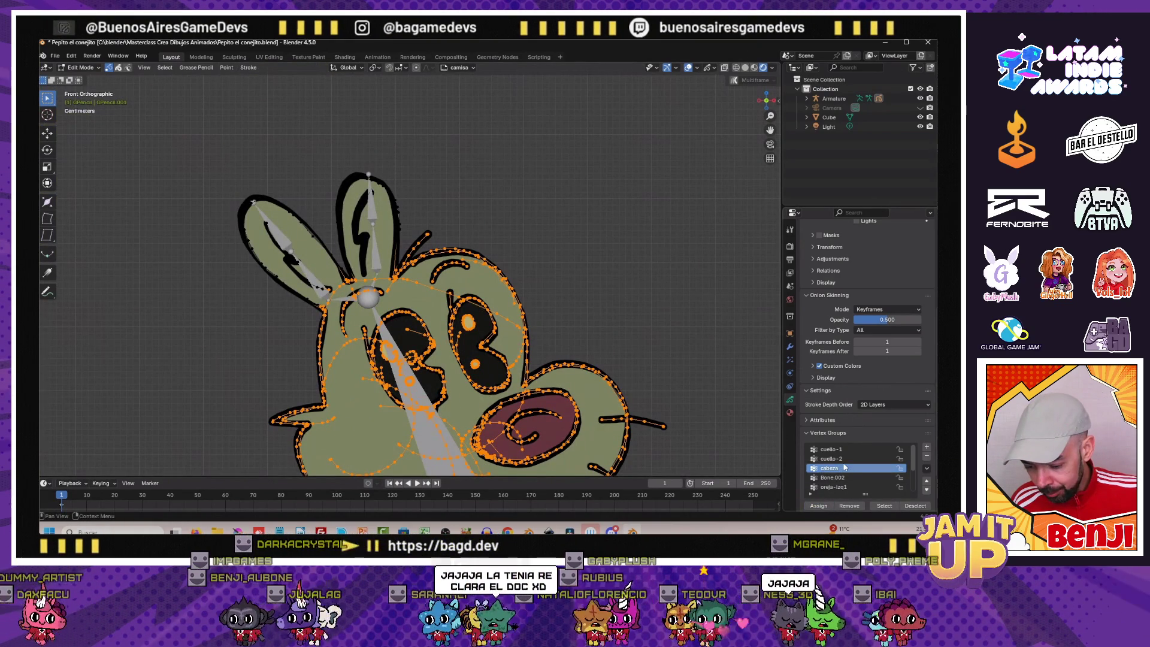
{"action": "scroll", "coordinate": [844, 469], "scroll_direction": "down", "scroll_amount": 2}
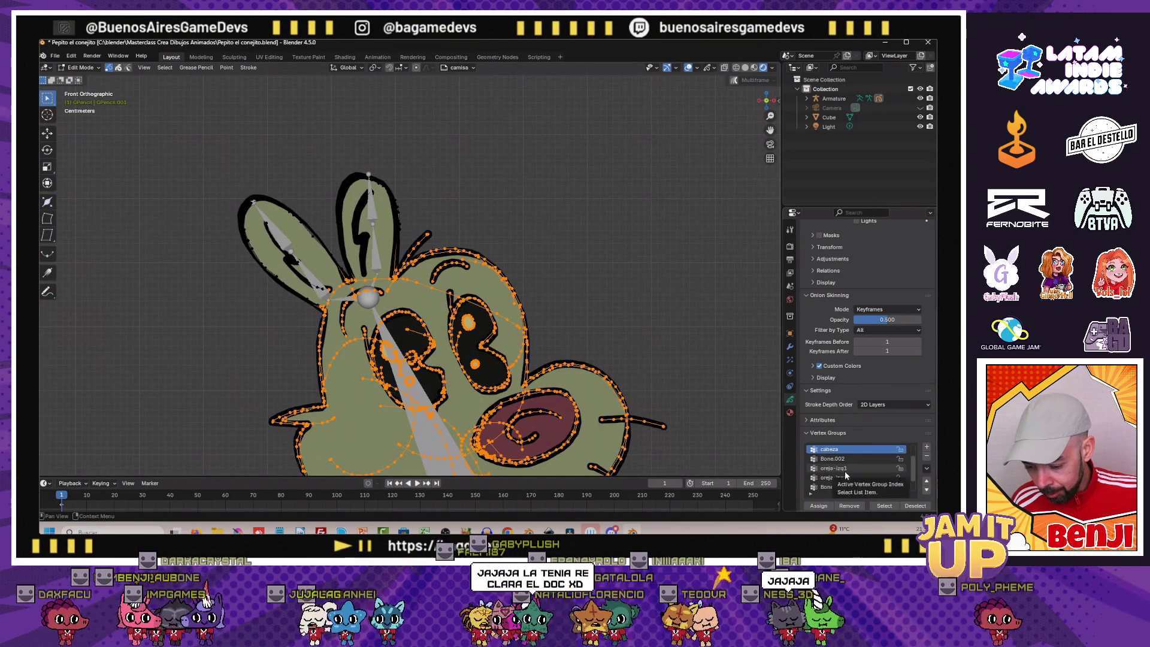
{"action": "scroll", "coordinate": [844, 475], "scroll_direction": "down", "scroll_amount": 2}
{"action": "left_click", "coordinate": [848, 477]}
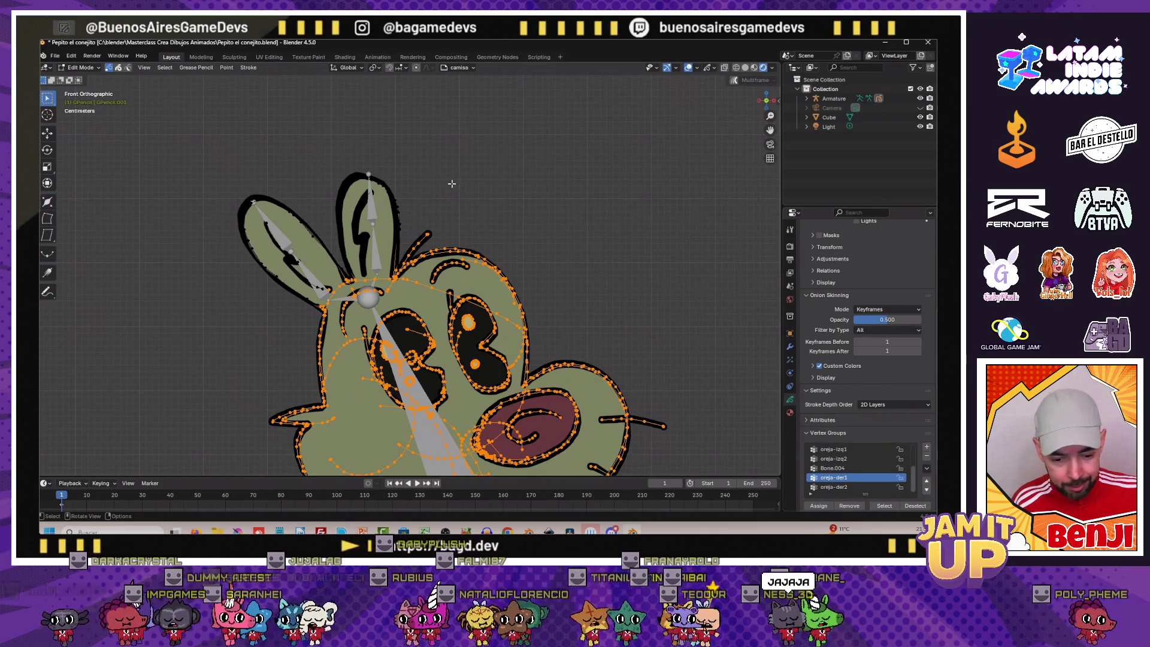
Select the oreja-der1 group's points and box-adjust the selection around the ear strokes
{"action": "left_click", "coordinate": [850, 506]}
{"action": "left_click", "coordinate": [884, 505]}
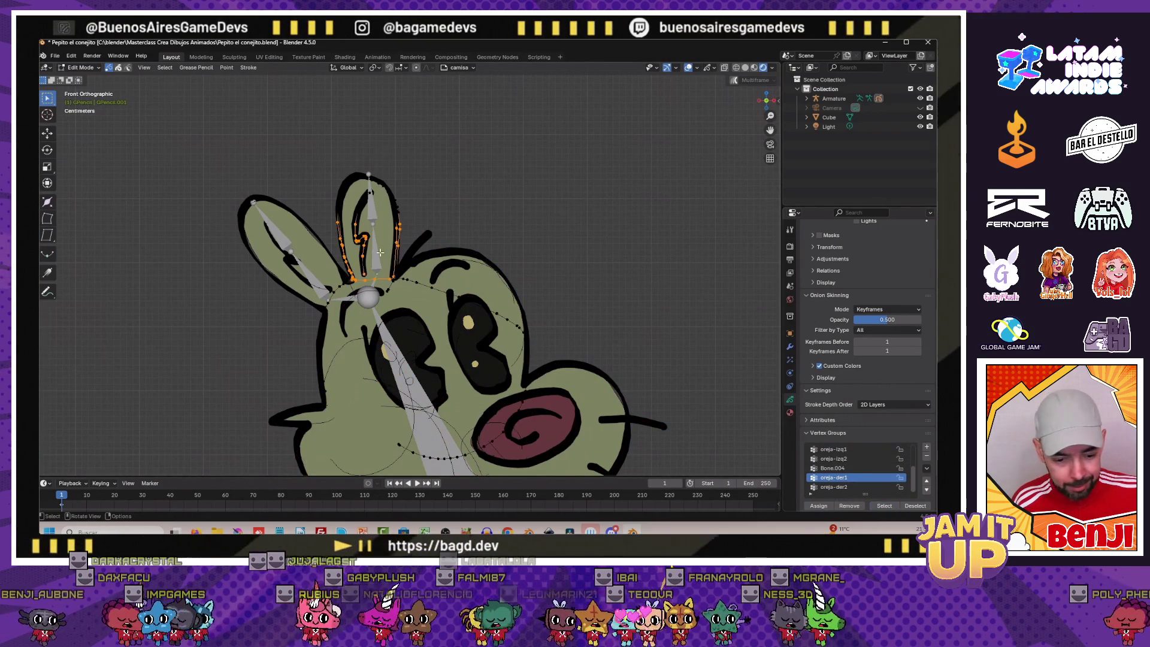
{"action": "scroll", "coordinate": [347, 244], "scroll_direction": "up", "scroll_amount": 5}
{"action": "scroll", "coordinate": [347, 244], "scroll_direction": "up", "scroll_amount": 3}
{"action": "scroll", "coordinate": [348, 244], "scroll_direction": "up", "scroll_amount": 2}
{"action": "scroll", "coordinate": [360, 261], "scroll_direction": "up", "scroll_amount": 2}
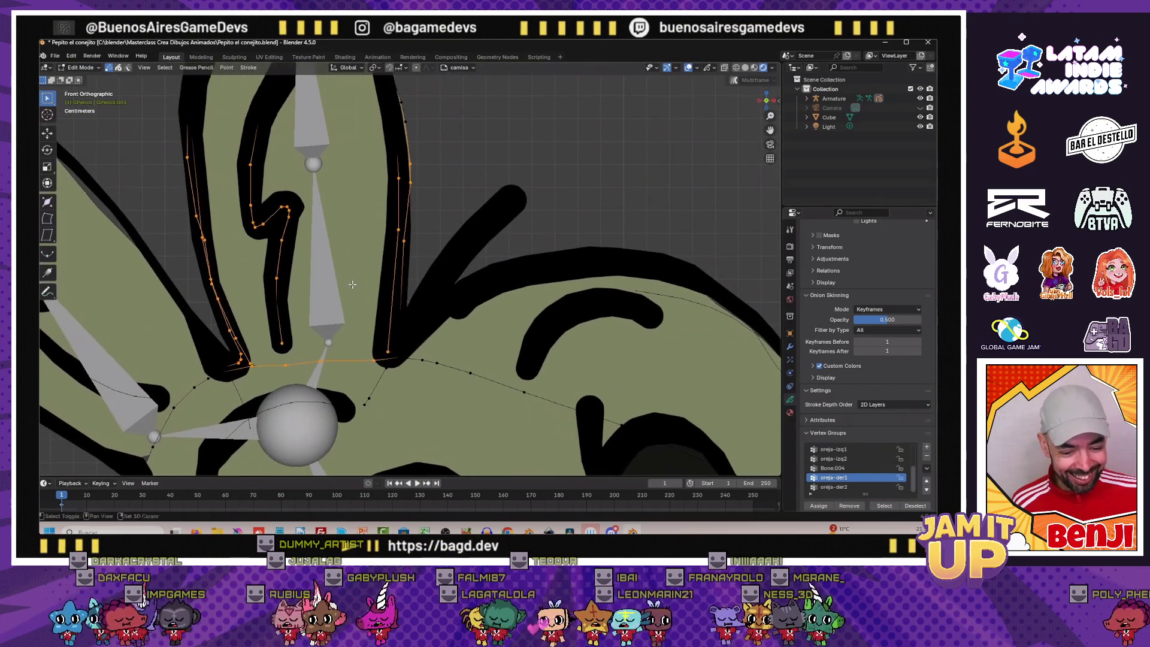
{"action": "scroll", "coordinate": [381, 286], "scroll_direction": "up", "scroll_amount": 2}
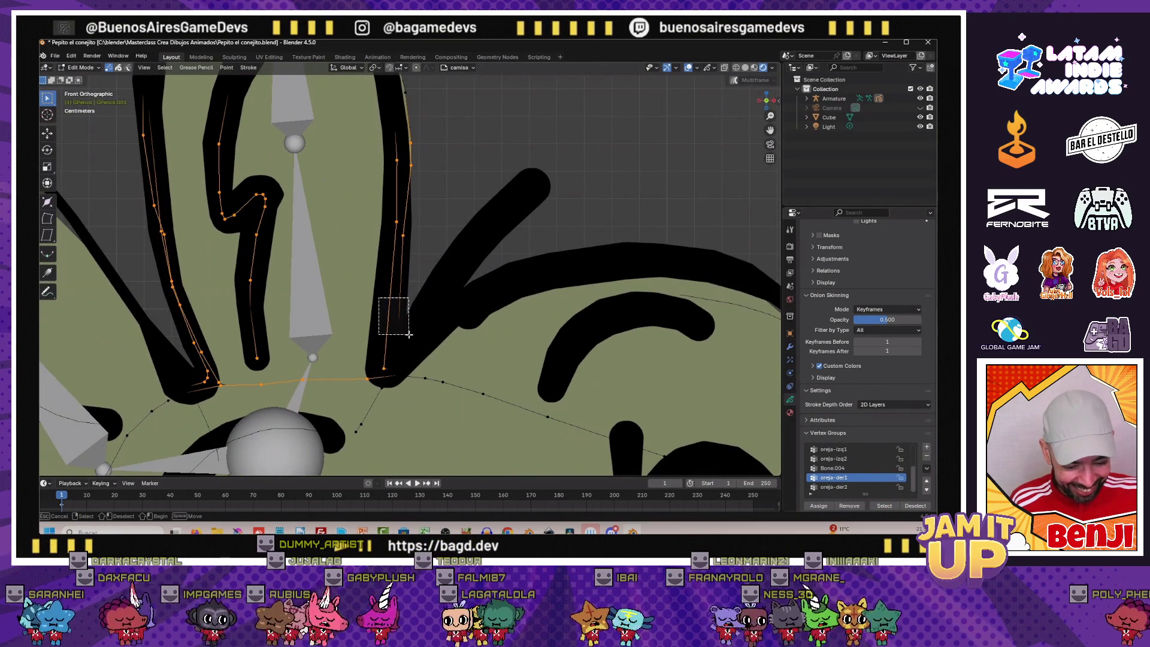
{"action": "scroll", "coordinate": [407, 333], "scroll_direction": "up", "scroll_amount": 2}
{"action": "scroll", "coordinate": [406, 334], "scroll_direction": "up", "scroll_amount": 2}
{"action": "mouse_move", "coordinate": [357, 377]}
{"action": "left_mouse_down"}
{"action": "mouse_move", "coordinate": [400, 396]}
{"action": "mouse_move", "coordinate": [399, 417]}
{"action": "left_mouse_up"}
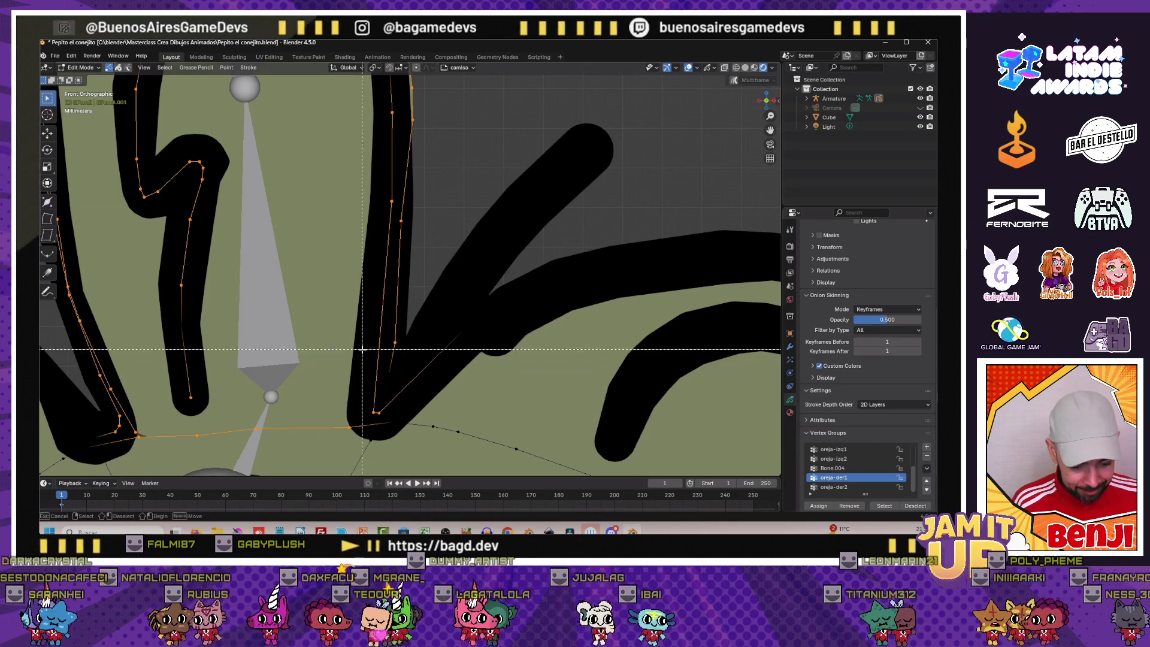
{"action": "scroll", "coordinate": [362, 416], "scroll_direction": "down", "scroll_amount": 4}
{"action": "scroll", "coordinate": [349, 376], "scroll_direction": "up", "scroll_amount": 3}
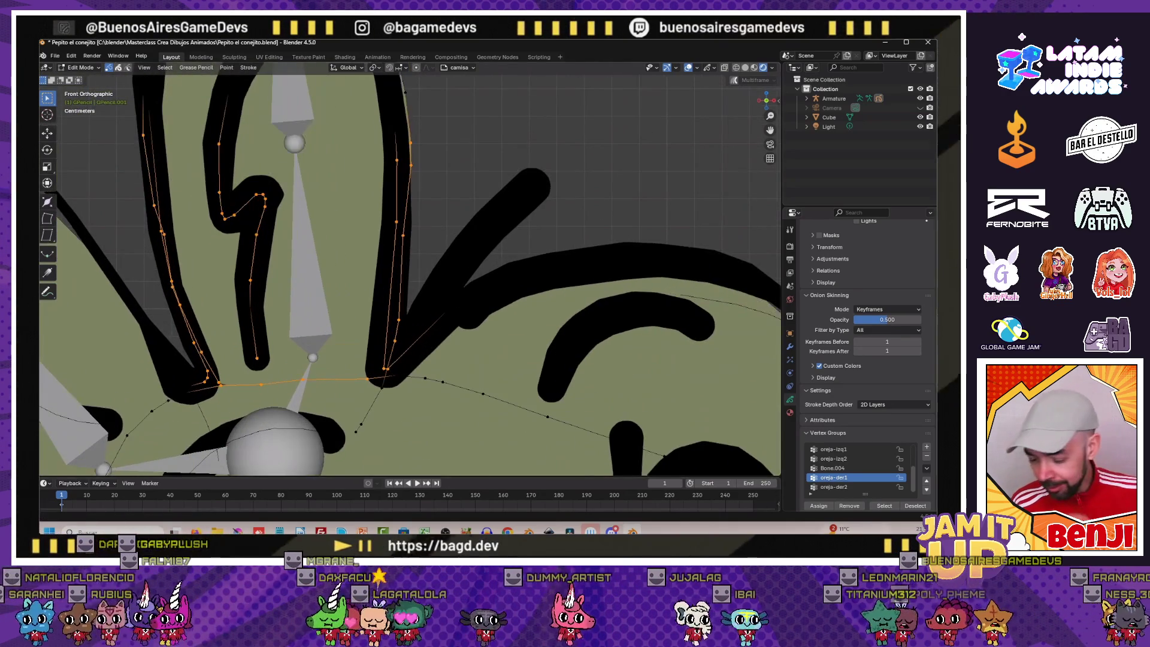
{"action": "scroll", "coordinate": [360, 270], "scroll_direction": "down", "scroll_amount": 4}
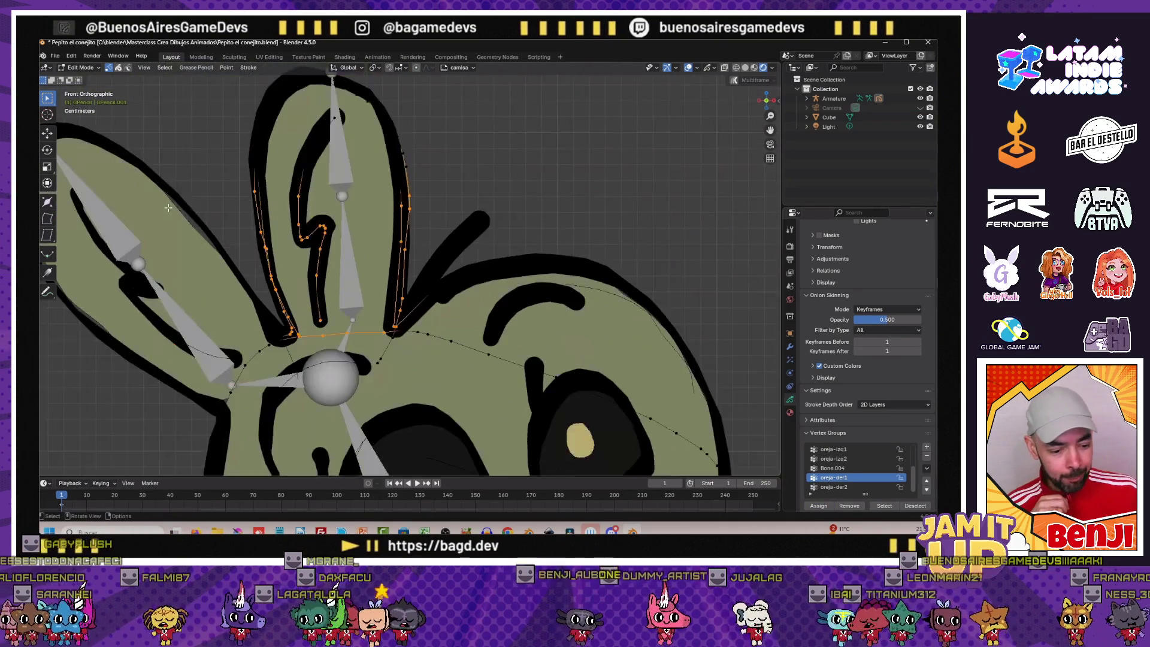
{"action": "scroll", "coordinate": [270, 225], "scroll_direction": "down", "scroll_amount": 2}
Back in Object Mode, take the armature into Pose Mode and move the neck bone with G
{"action": "left_click", "coordinate": [90, 80]}
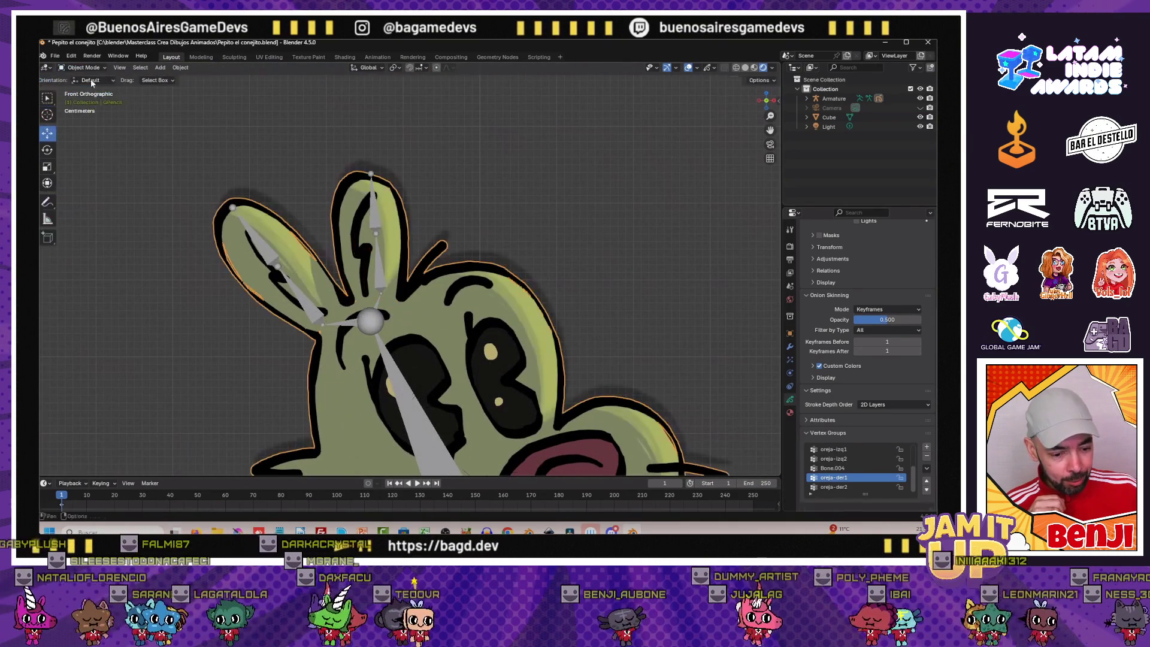
{"action": "left_click", "coordinate": [371, 208]}
{"action": "left_click", "coordinate": [90, 69]}
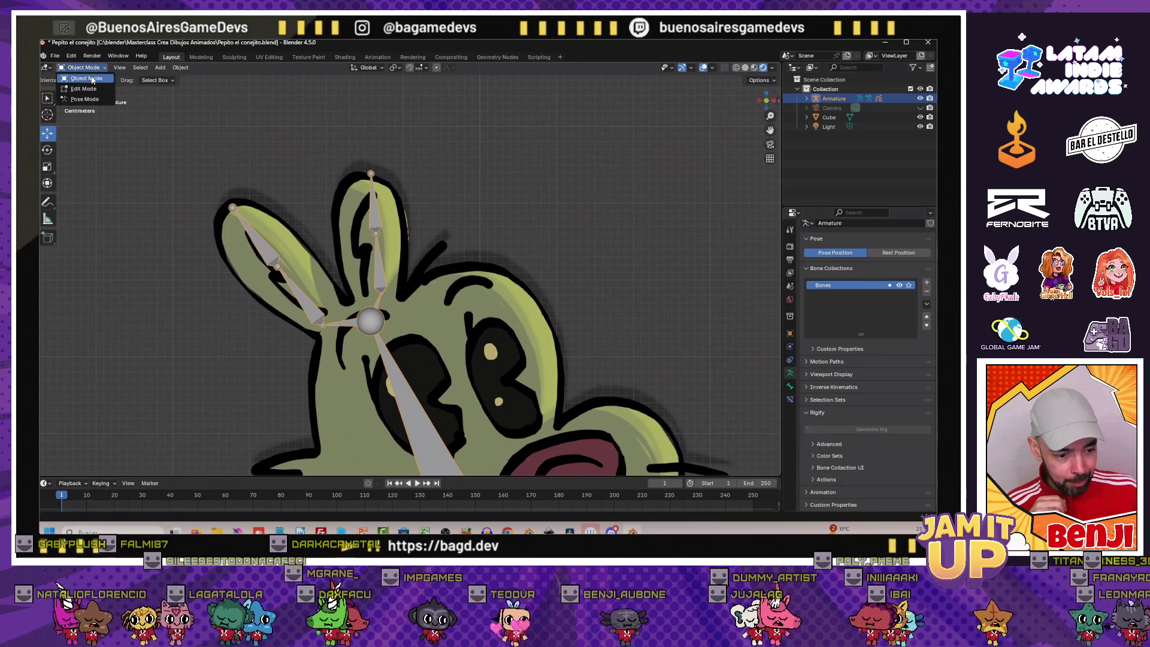
{"action": "left_click", "coordinate": [89, 99]}
{"action": "scroll", "coordinate": [257, 292], "scroll_direction": "down", "scroll_amount": 3}
{"action": "left_click", "coordinate": [443, 424]}
{"action": "key", "text": "g"}
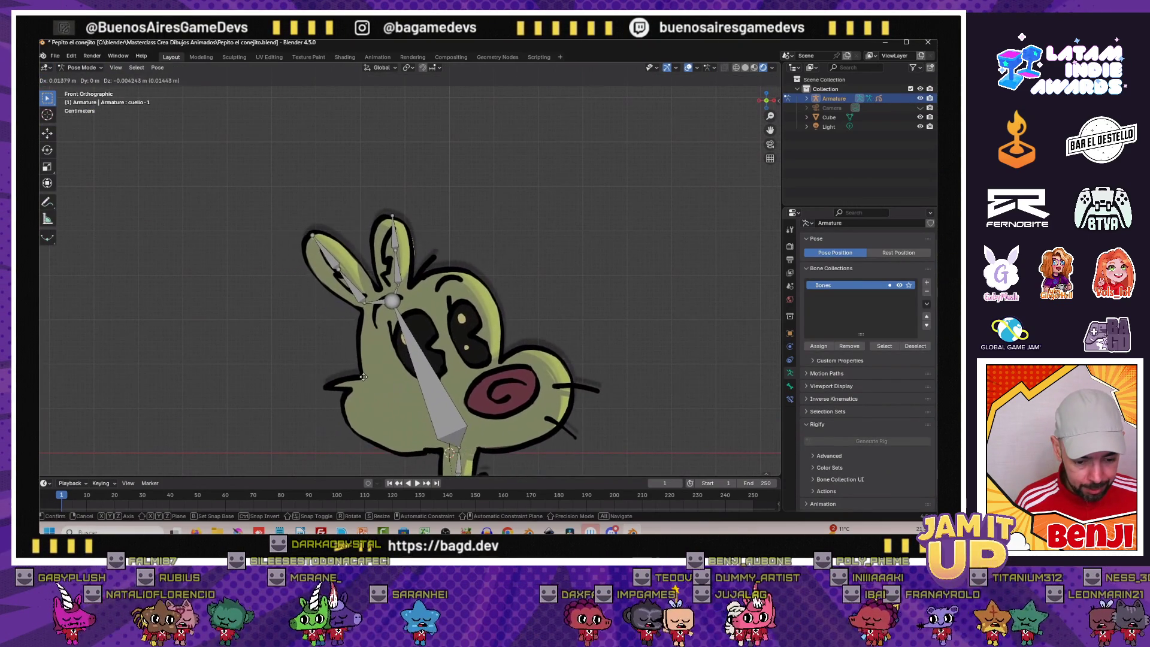
{"action": "left_click", "coordinate": [342, 382]}
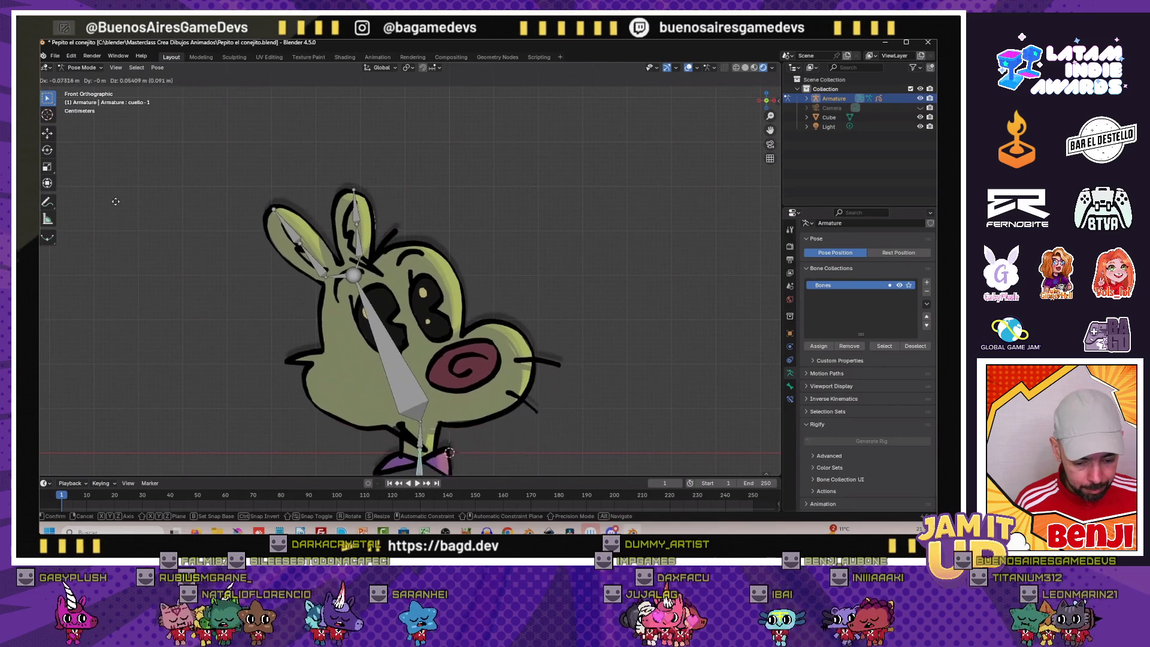
{"action": "scroll", "coordinate": [150, 229], "scroll_direction": "down", "scroll_amount": 3}
Move the neck bone again to reposition the character, exit to Object Mode and select the drawing
{"action": "key", "text": "g"}
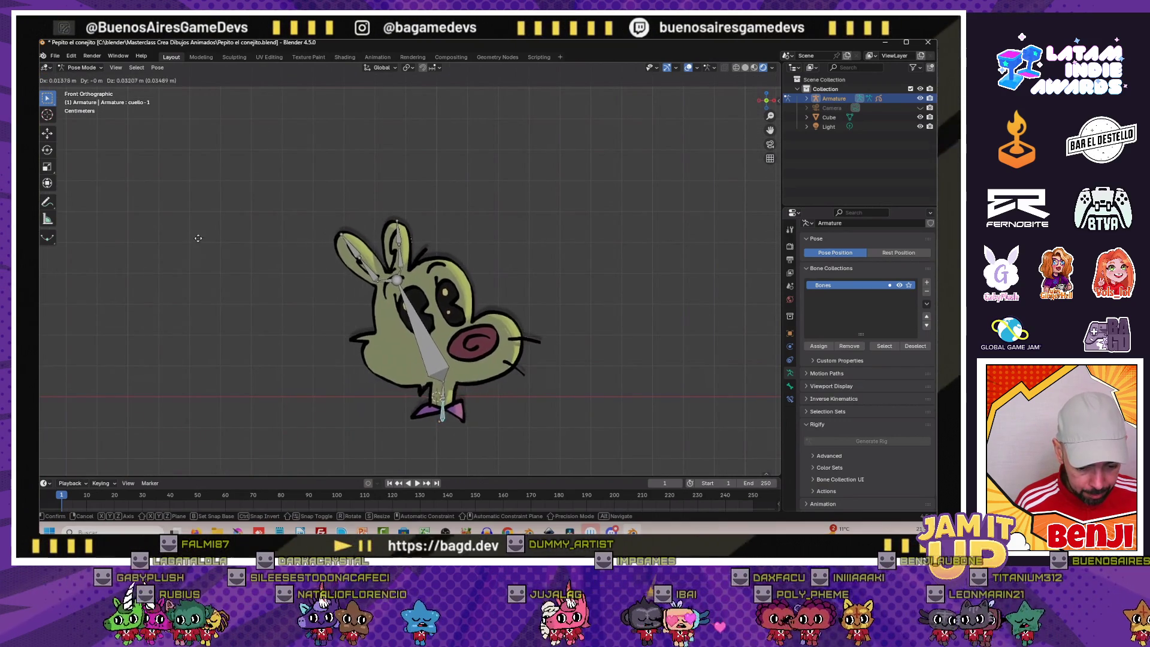
{"action": "left_click", "coordinate": [194, 256]}
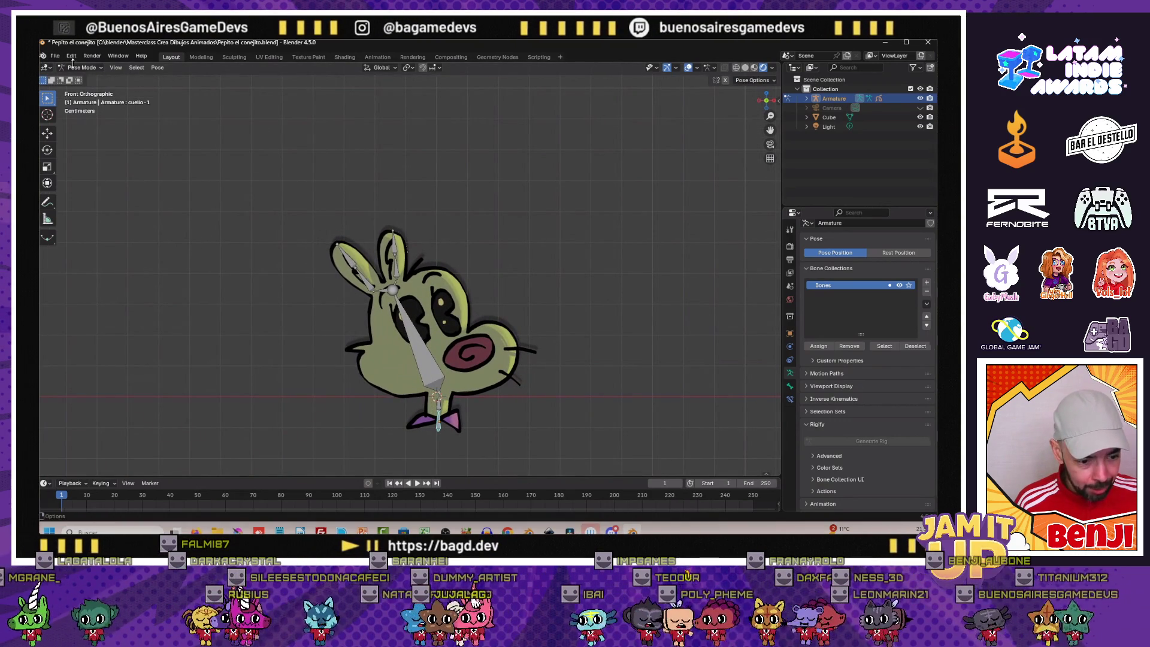
{"action": "left_click", "coordinate": [82, 78]}
{"action": "left_click", "coordinate": [392, 354]}
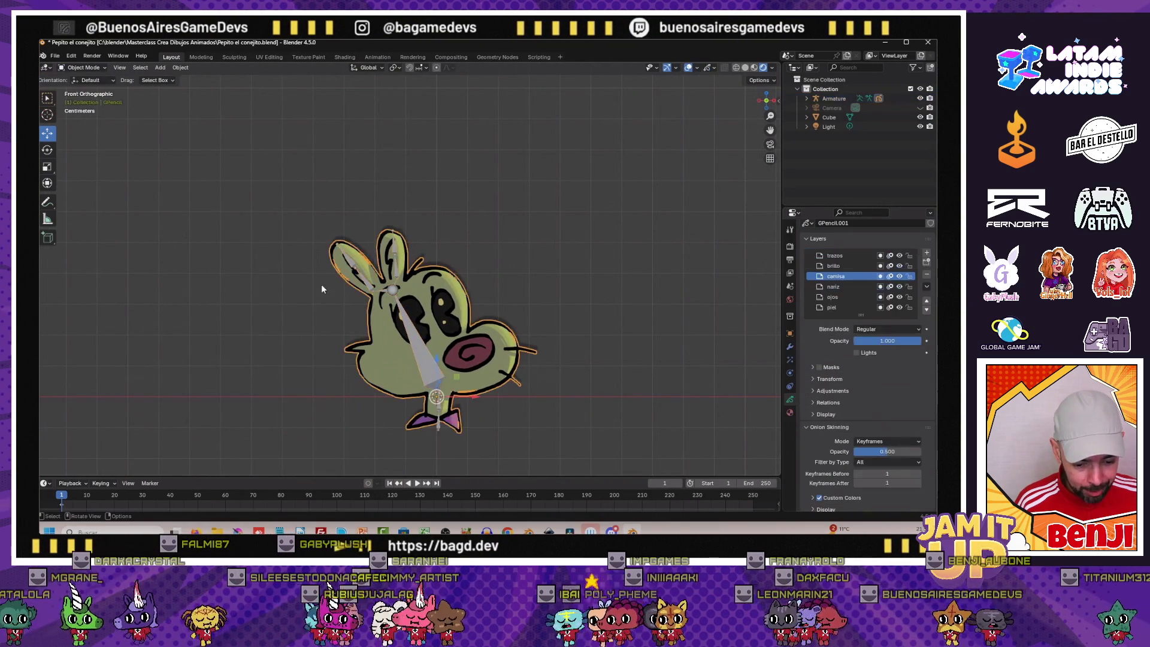
{"action": "left_click", "coordinate": [81, 68]}
{"action": "left_click", "coordinate": [85, 90]}
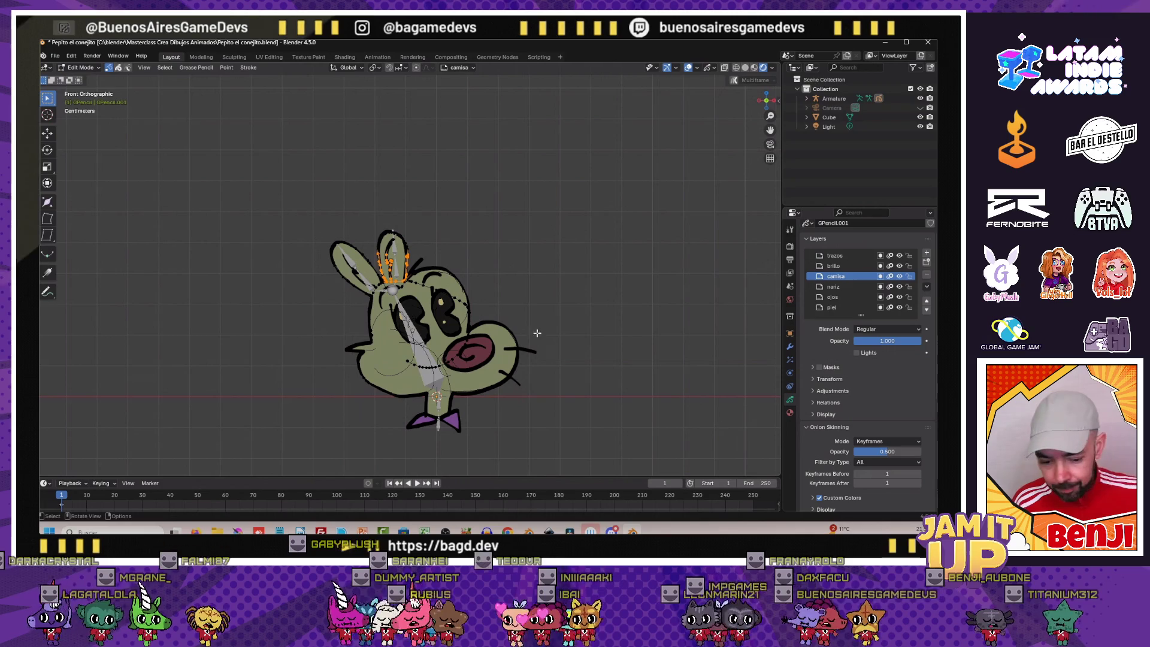
{"action": "scroll", "coordinate": [396, 270], "scroll_direction": "up", "scroll_amount": 4}
{"action": "scroll", "coordinate": [359, 297], "scroll_direction": "up", "scroll_amount": 3}
{"action": "key", "text": "b"}
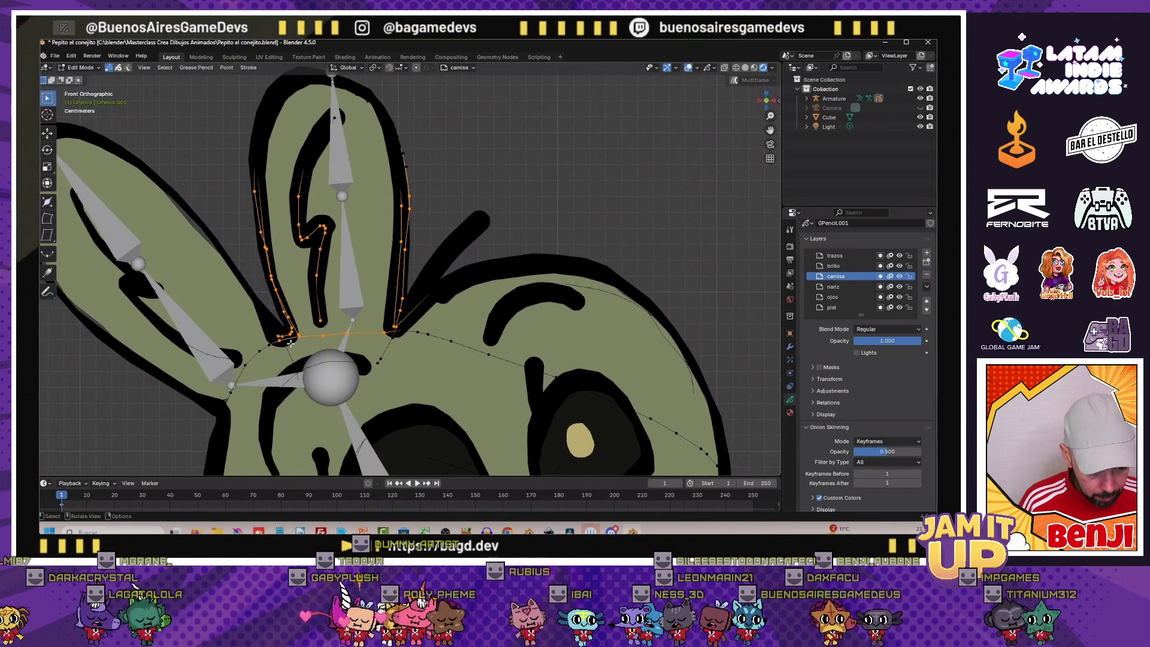
{"action": "scroll", "coordinate": [805, 337], "scroll_direction": "down", "scroll_amount": 3}
{"action": "scroll", "coordinate": [805, 337], "scroll_direction": "down", "scroll_amount": 3}
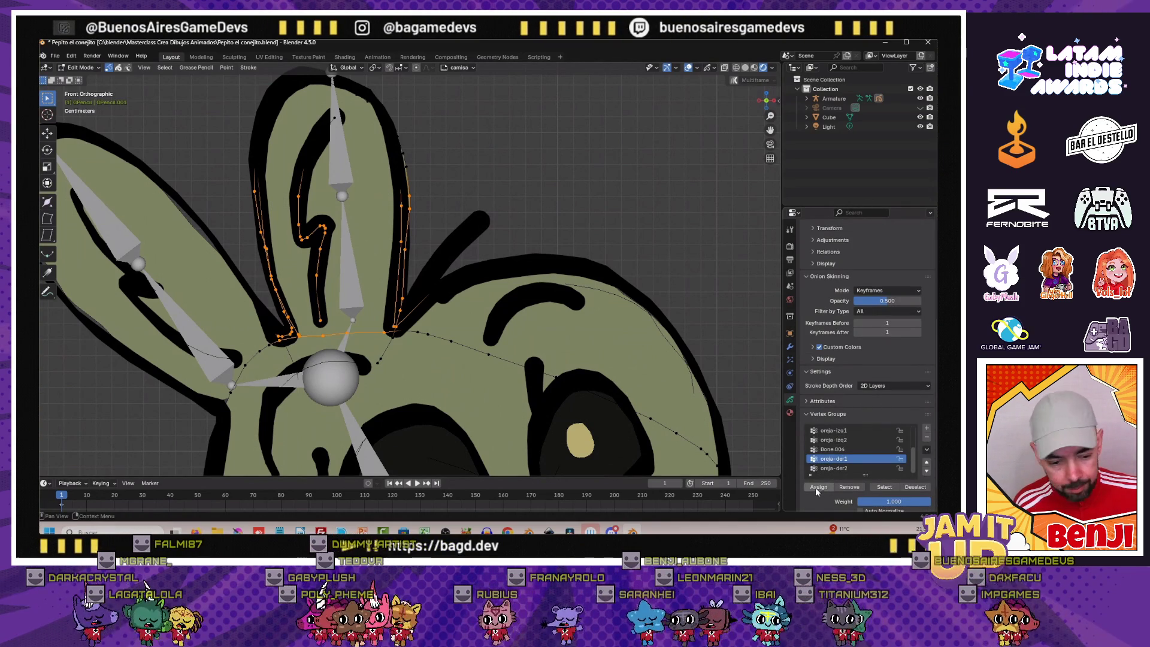
{"action": "scroll", "coordinate": [359, 270], "scroll_direction": "down", "scroll_amount": 4}
{"action": "scroll", "coordinate": [270, 270], "scroll_direction": "up", "scroll_amount": 3}
{"action": "scroll", "coordinate": [203, 266], "scroll_direction": "down", "scroll_amount": 3}
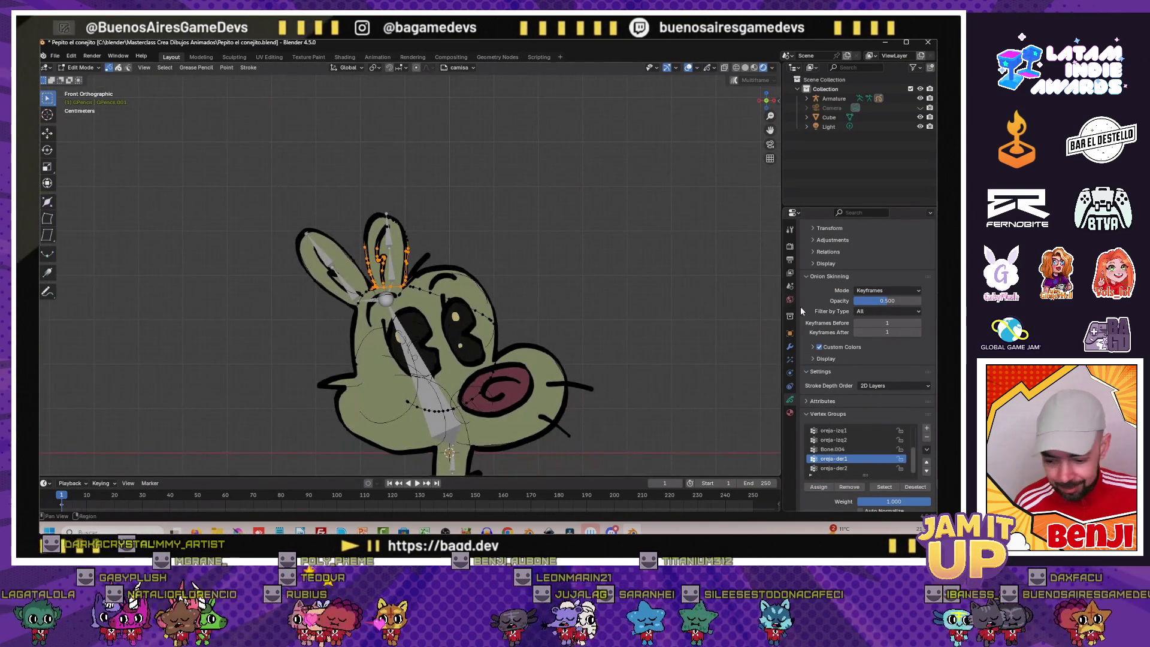
{"action": "scroll", "coordinate": [853, 449], "scroll_direction": "up", "scroll_amount": 3}
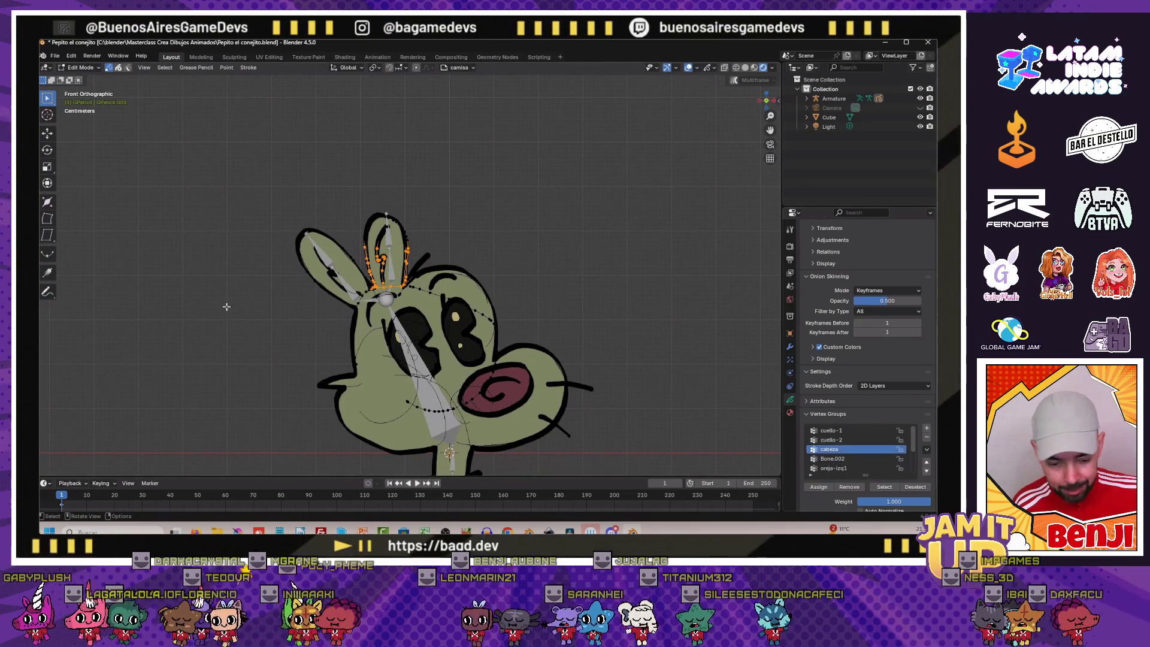
{"action": "left_click", "coordinate": [883, 486]}
{"action": "scroll", "coordinate": [433, 365], "scroll_direction": "down", "scroll_amount": 1}
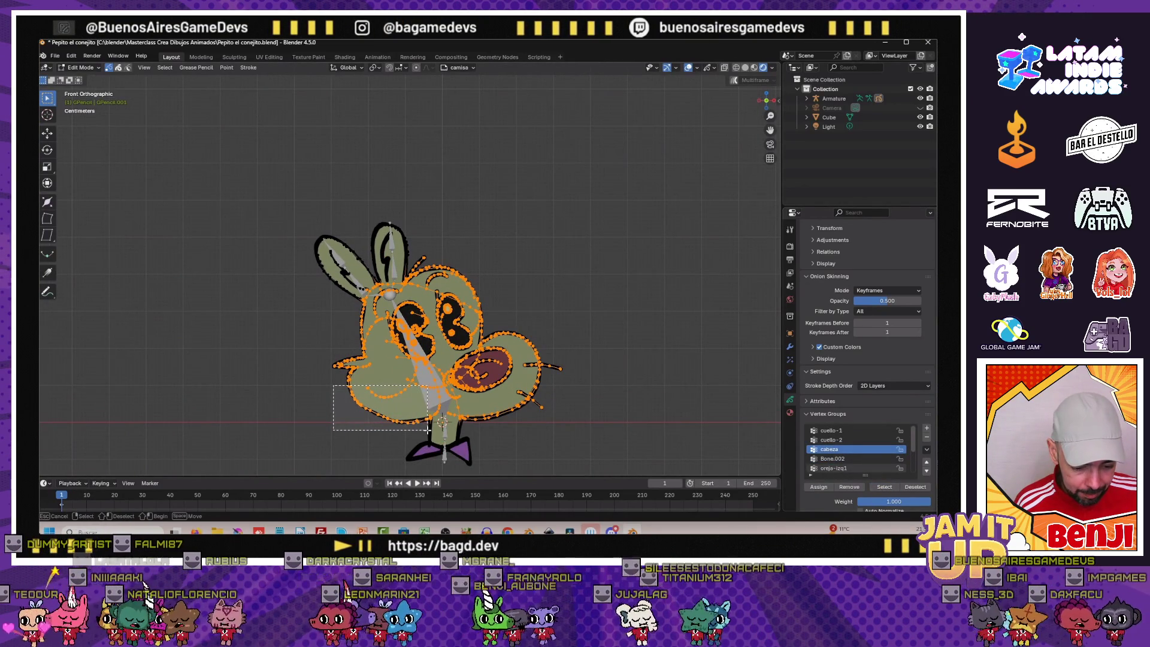
{"action": "scroll", "coordinate": [403, 443], "scroll_direction": "up", "scroll_amount": 1}
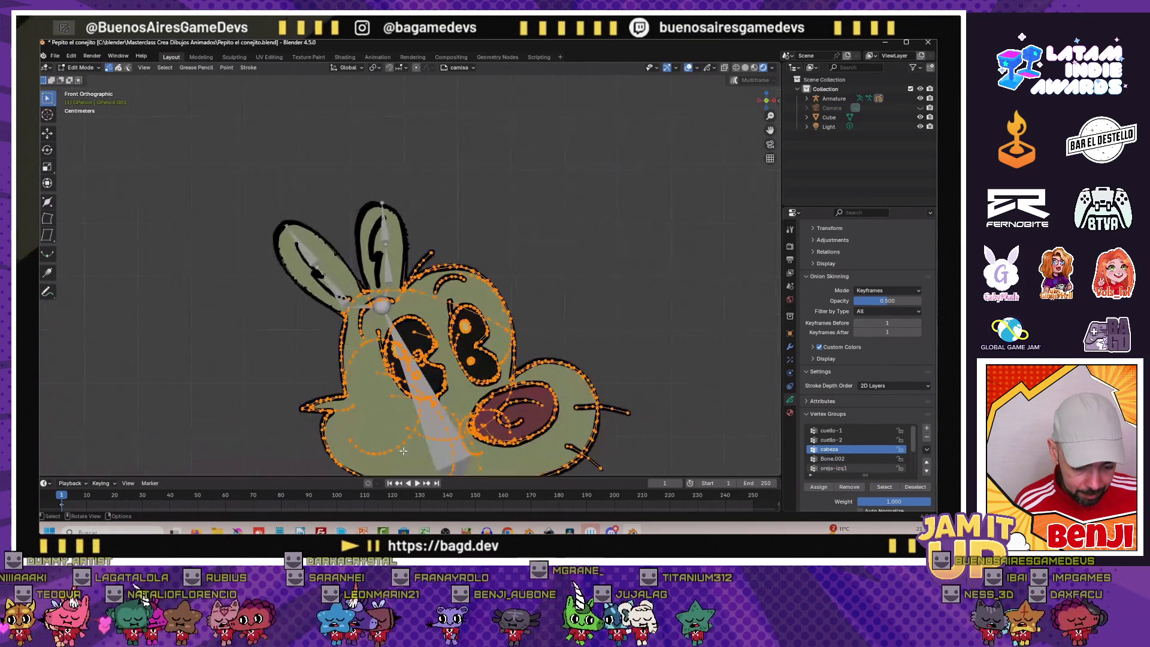
{"action": "scroll", "coordinate": [404, 443], "scroll_direction": "down", "scroll_amount": 1}
{"action": "left_click_drag", "start_coordinate": [410, 415], "coordinate": [429, 422]}
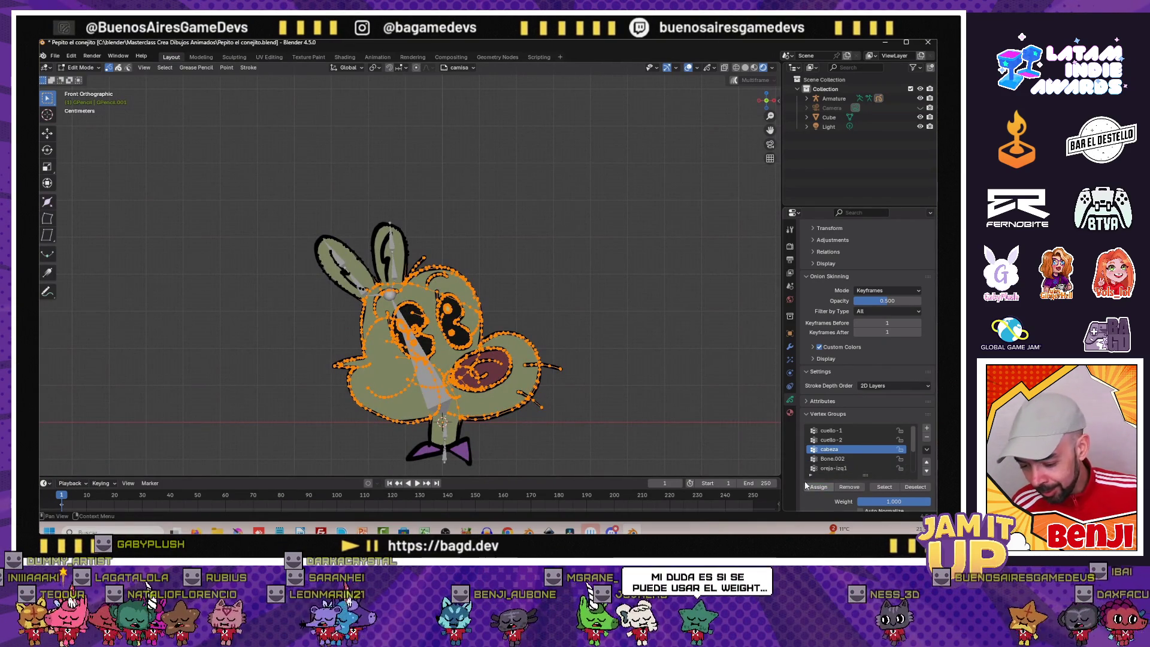
{"action": "left_click", "coordinate": [83, 79]}
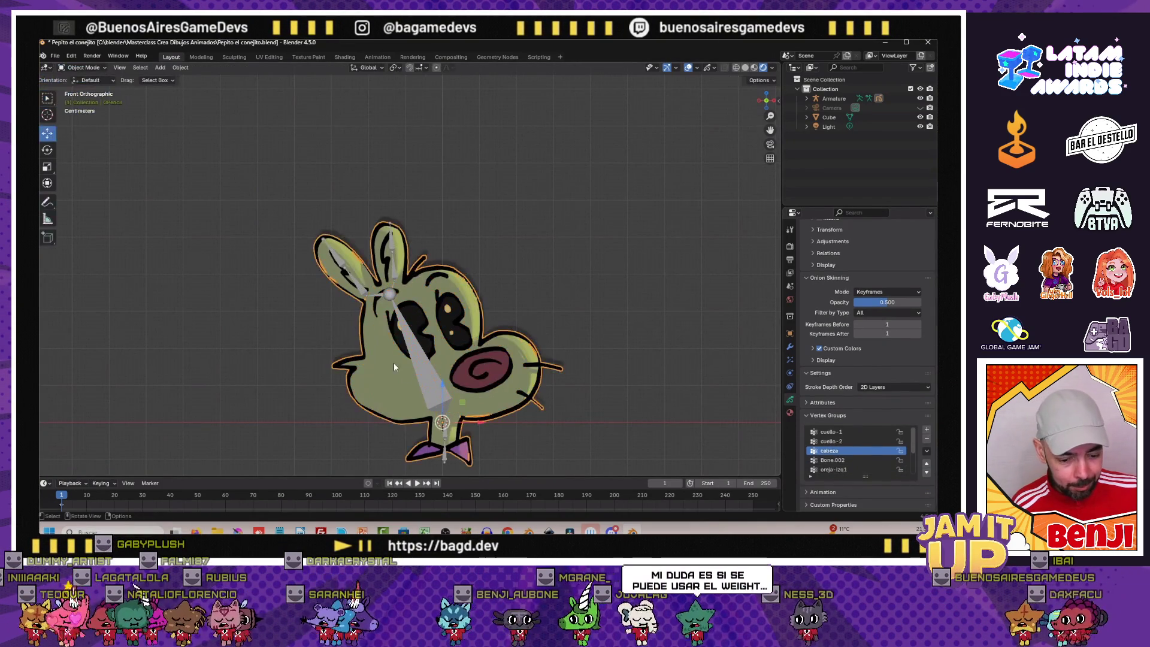
{"action": "left_click", "coordinate": [422, 366]}
{"action": "left_click", "coordinate": [75, 68]}
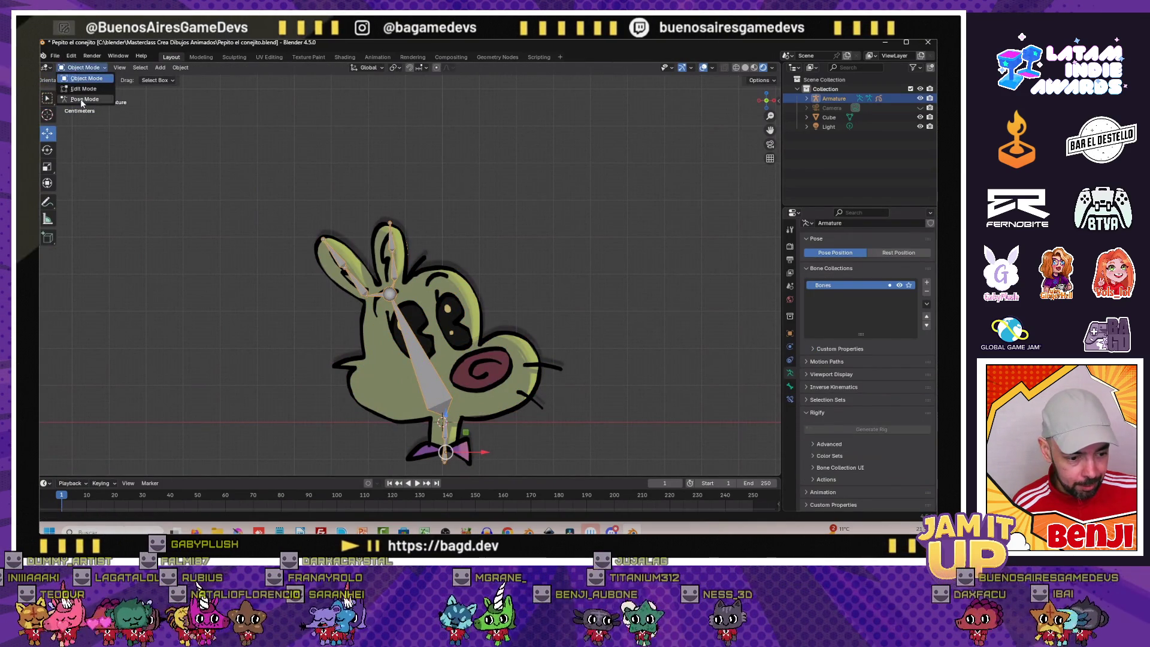
{"action": "left_click", "coordinate": [85, 90]}
{"action": "left_click", "coordinate": [440, 431]}
{"action": "key", "text": "r"}
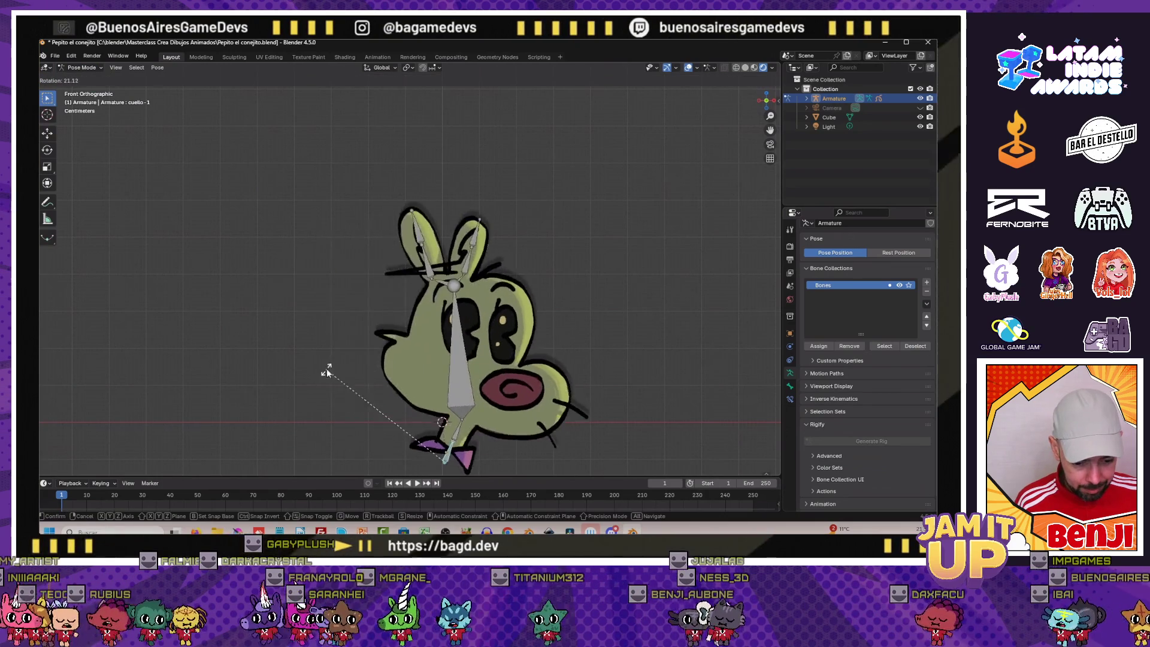
{"action": "left_click", "coordinate": [293, 445]}
{"action": "scroll", "coordinate": [274, 403], "scroll_direction": "up", "scroll_amount": 2}
{"action": "scroll", "coordinate": [274, 403], "scroll_direction": "down", "scroll_amount": 2}
{"action": "key", "text": "r"}
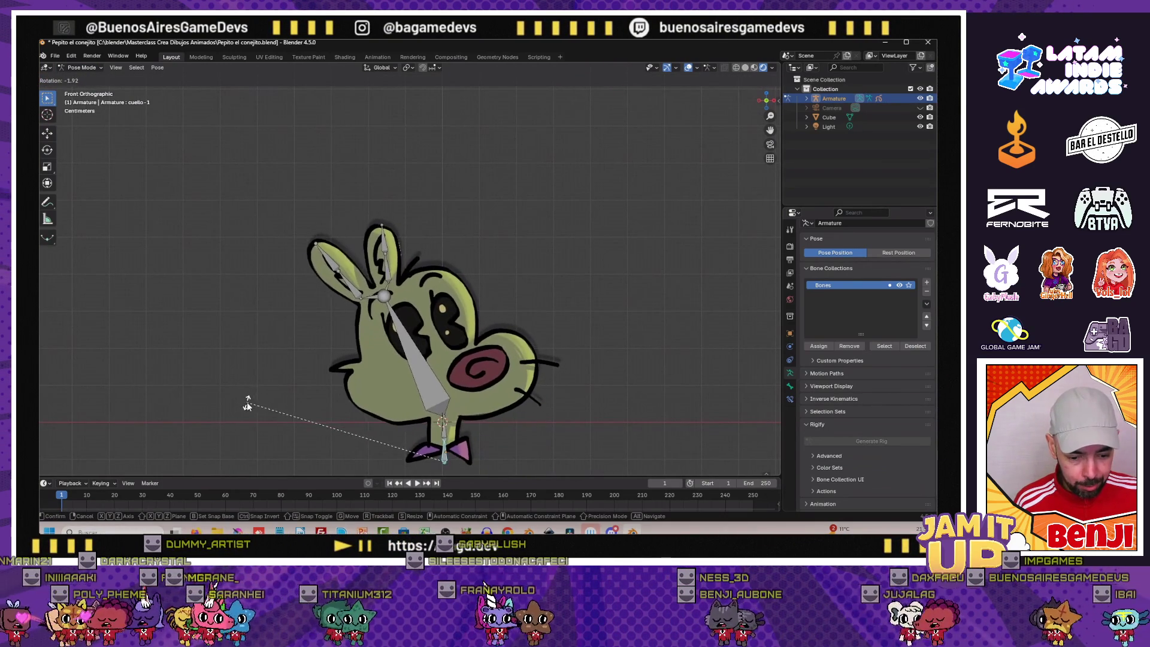
{"action": "left_click", "coordinate": [252, 395]}
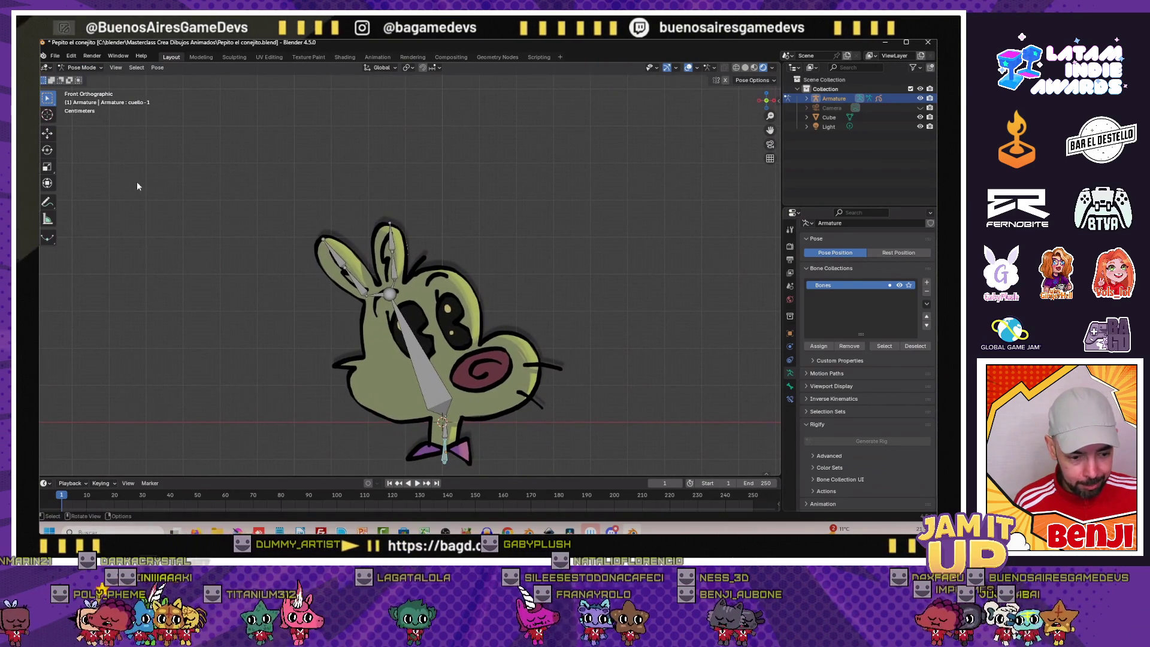
{"action": "key", "text": "ctrl+Tab"}
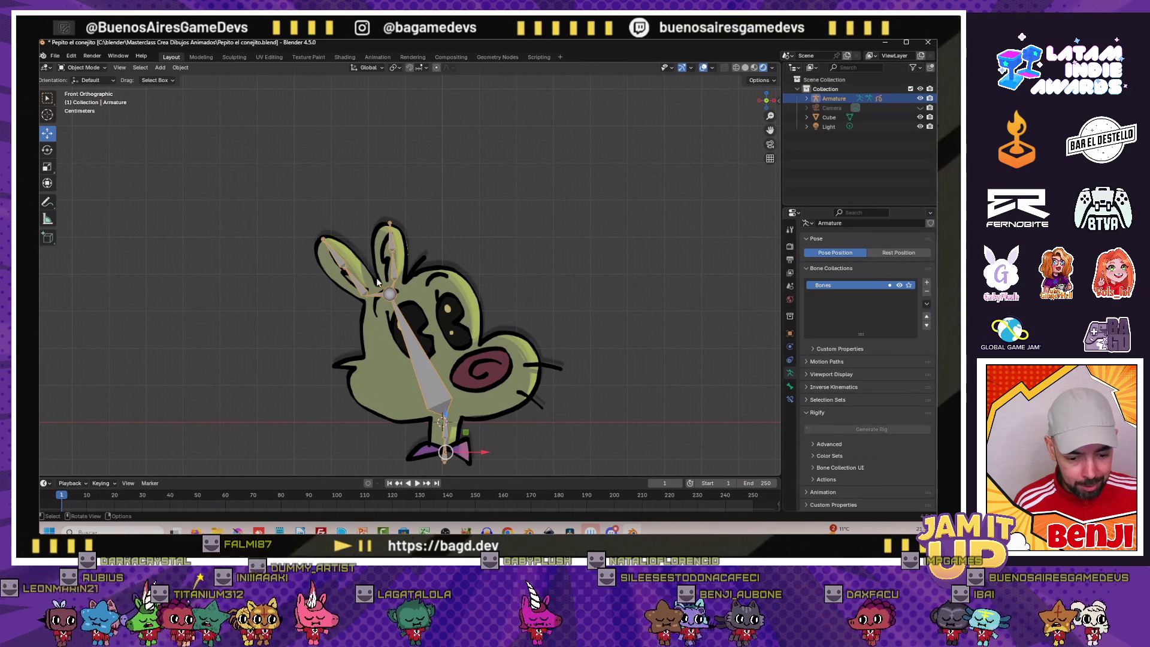
{"action": "left_click", "coordinate": [431, 386]}
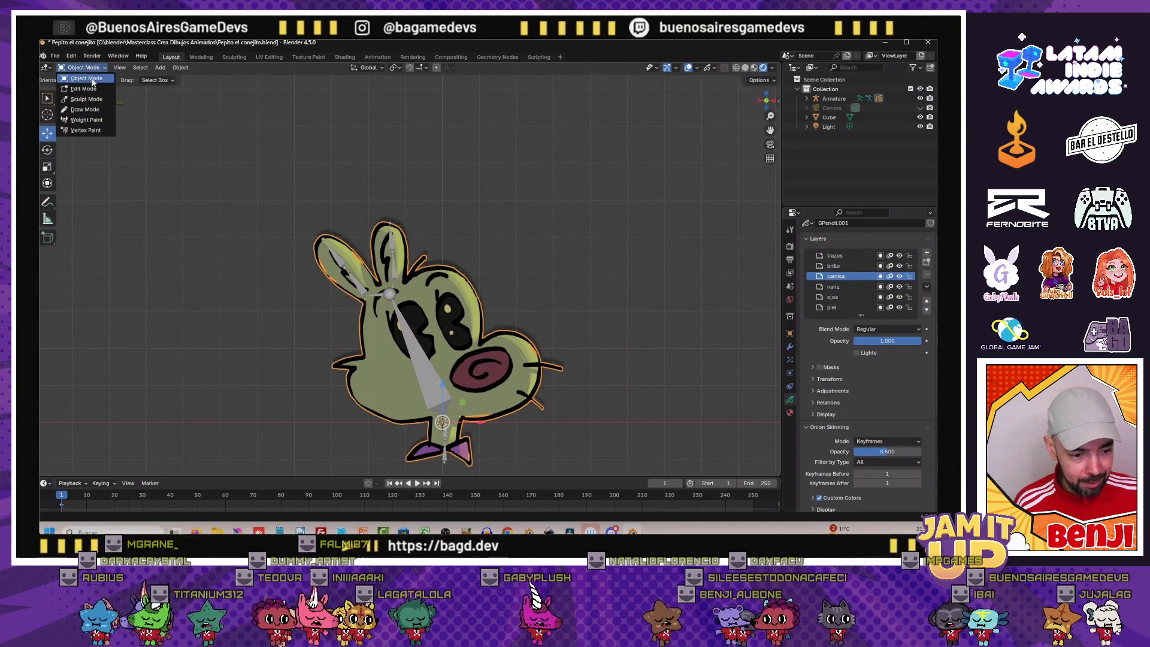
{"action": "left_click", "coordinate": [90, 89]}
{"action": "key", "text": "alt+a"}
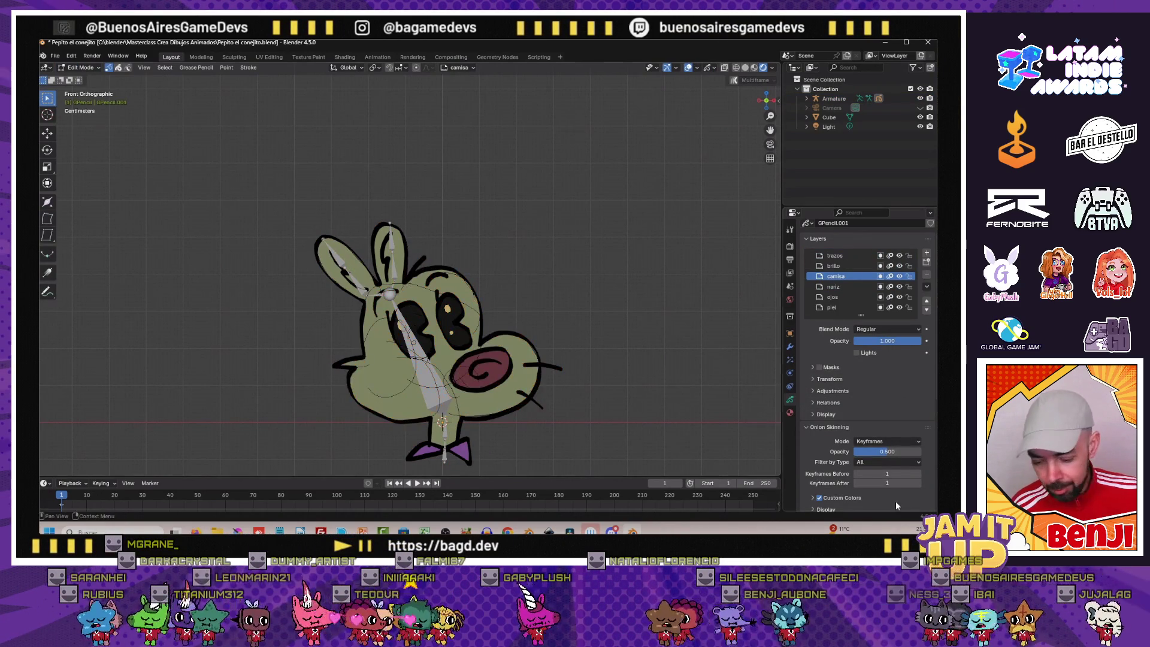
{"action": "scroll", "coordinate": [833, 437], "scroll_direction": "down", "scroll_amount": 3}
{"action": "scroll", "coordinate": [844, 458], "scroll_direction": "down", "scroll_amount": 3}
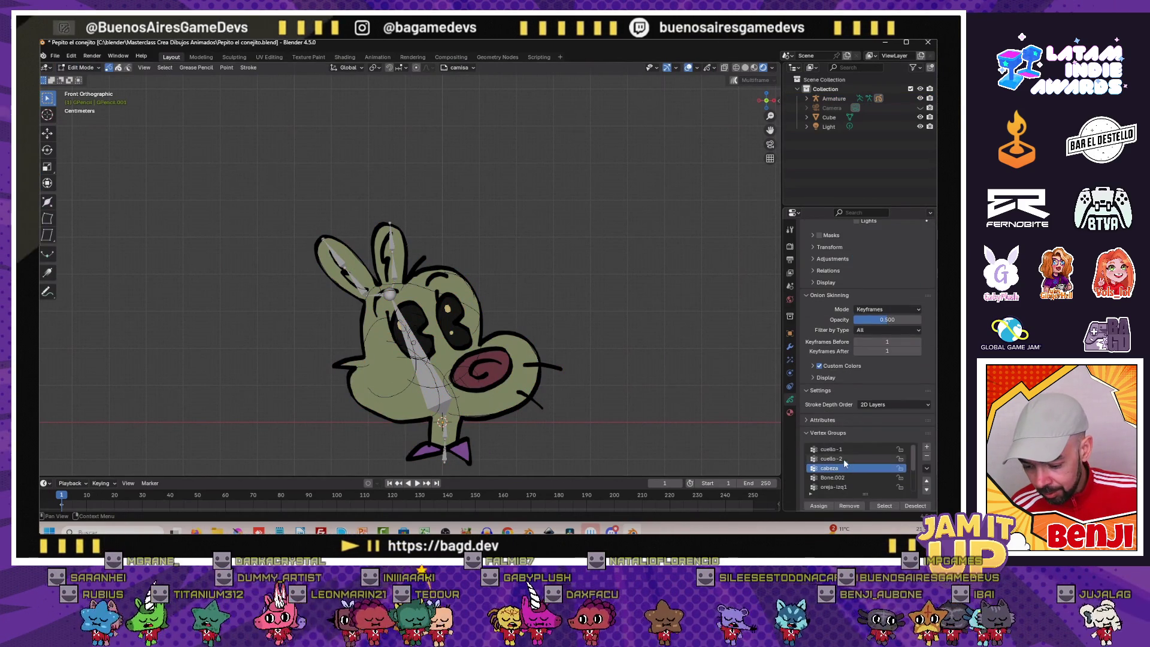
{"action": "scroll", "coordinate": [847, 477], "scroll_direction": "down", "scroll_amount": 3}
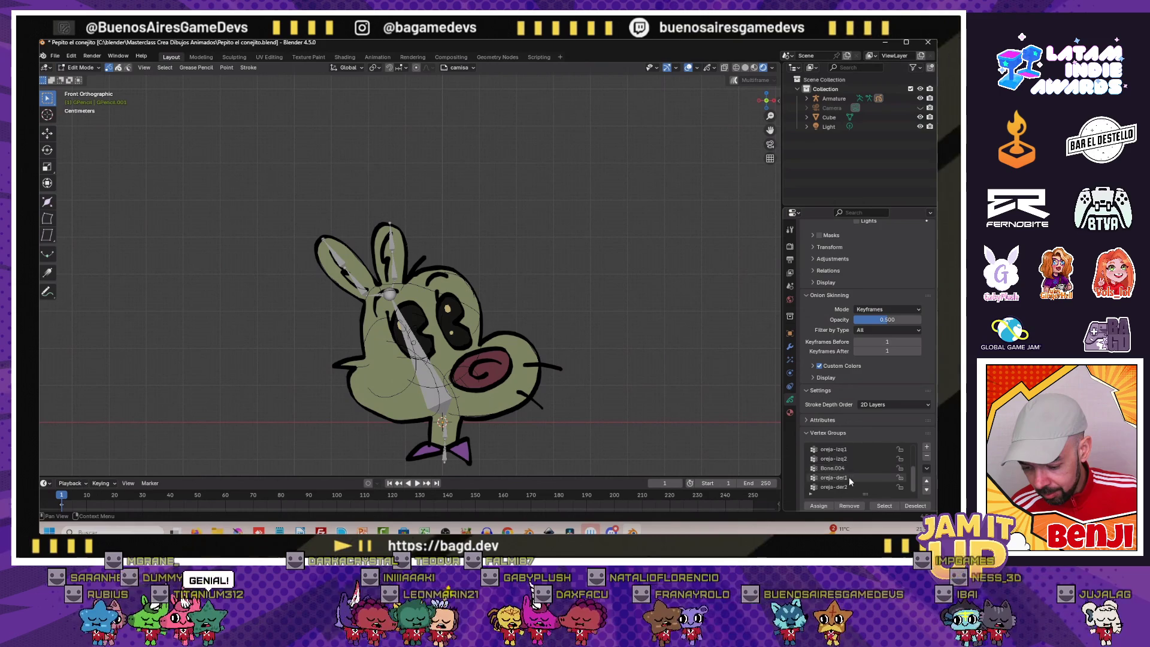
{"action": "left_click", "coordinate": [847, 479]}
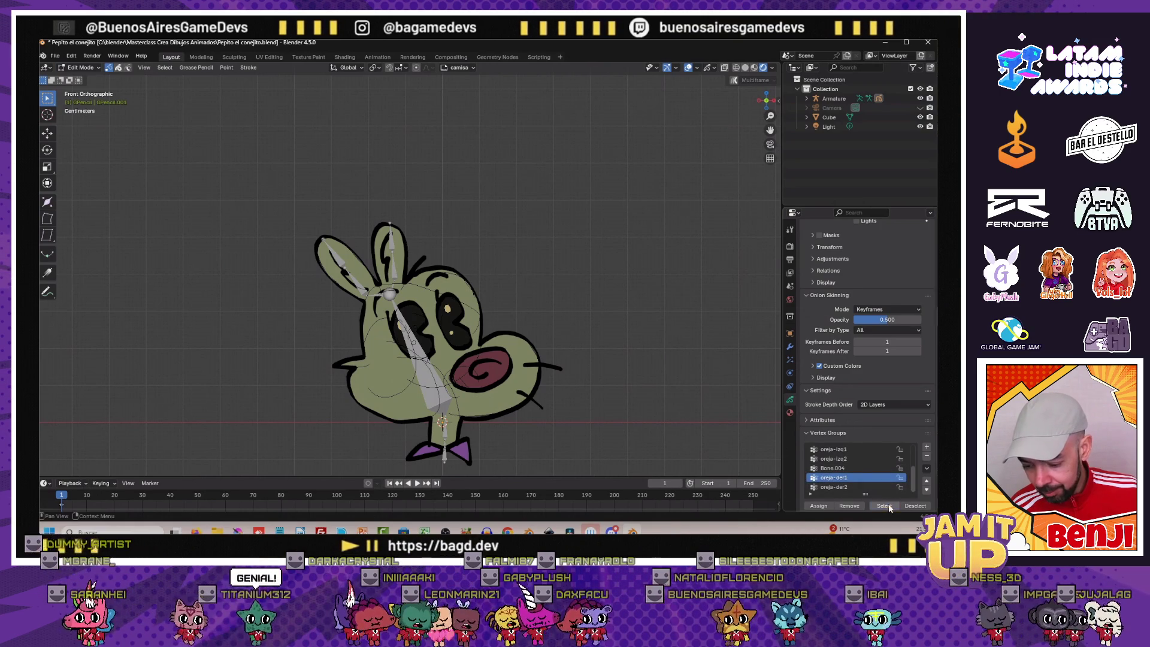
{"action": "scroll", "coordinate": [312, 276], "scroll_direction": "up", "scroll_amount": 3}
{"action": "scroll", "coordinate": [314, 278], "scroll_direction": "up", "scroll_amount": 3}
{"action": "scroll", "coordinate": [318, 282], "scroll_direction": "up", "scroll_amount": 2}
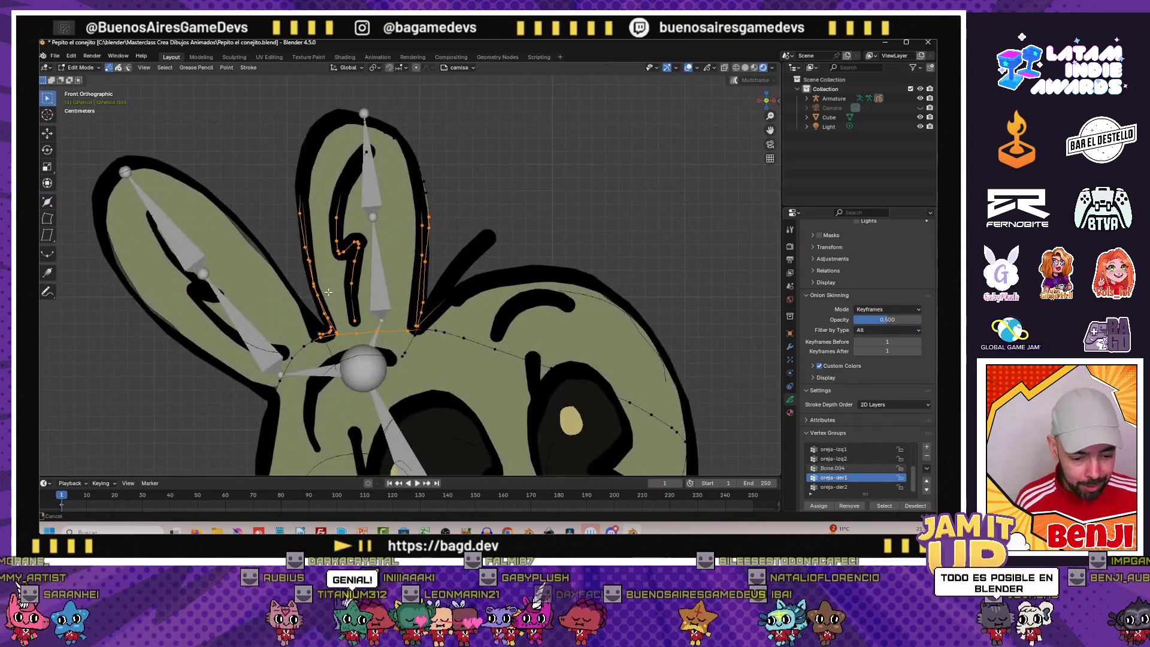
{"action": "scroll", "coordinate": [325, 291], "scroll_direction": "up", "scroll_amount": 2}
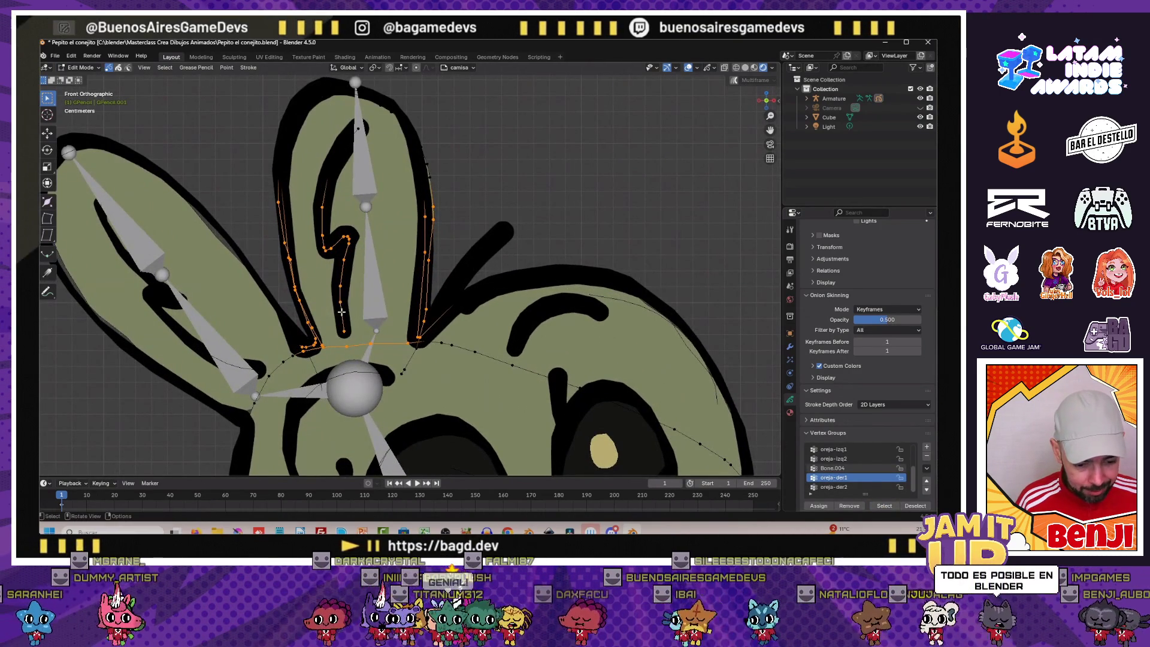
{"action": "scroll", "coordinate": [329, 279], "scroll_direction": "down", "scroll_amount": 2}
{"action": "scroll", "coordinate": [334, 292], "scroll_direction": "up", "scroll_amount": 4}
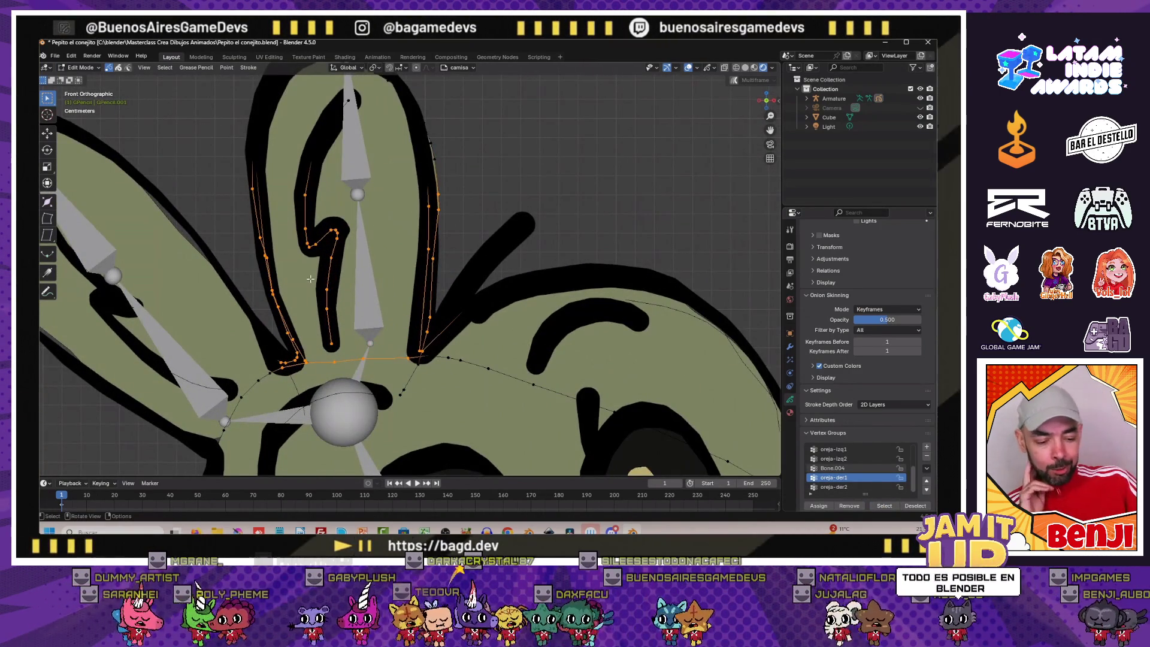
{"action": "scroll", "coordinate": [395, 306], "scroll_direction": "down", "scroll_amount": 4}
{"action": "scroll", "coordinate": [401, 306], "scroll_direction": "down", "scroll_amount": 2}
{"action": "scroll", "coordinate": [401, 307], "scroll_direction": "up", "scroll_amount": 3}
{"action": "scroll", "coordinate": [400, 307], "scroll_direction": "up", "scroll_amount": 3}
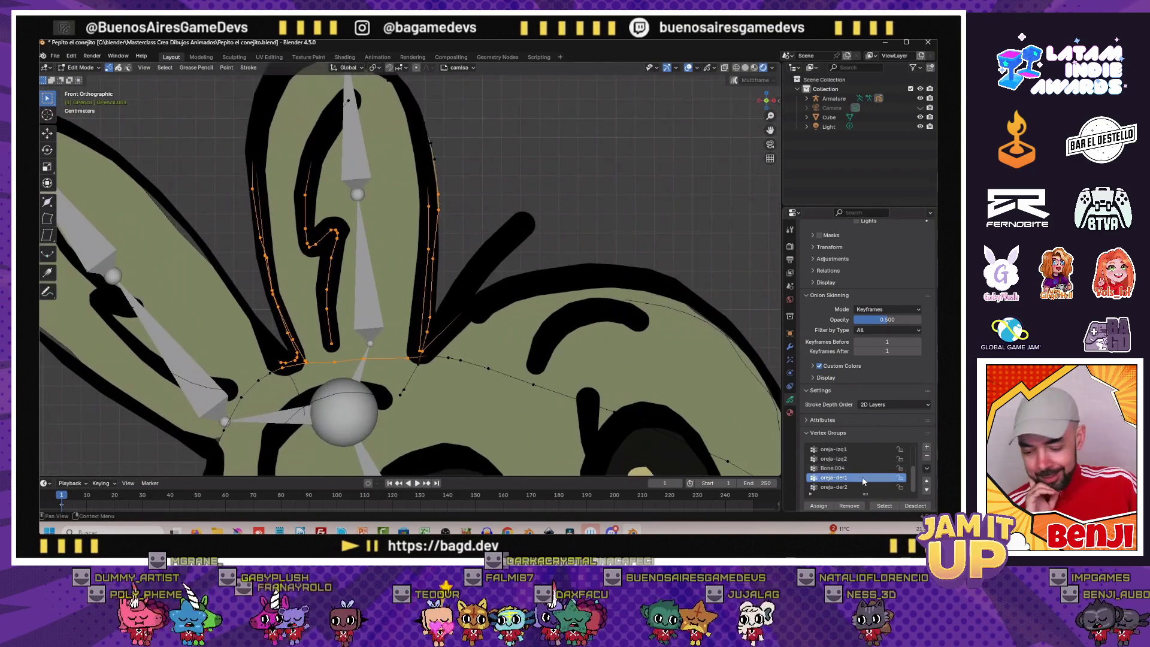
{"action": "scroll", "coordinate": [485, 361], "scroll_direction": "down", "scroll_amount": 4}
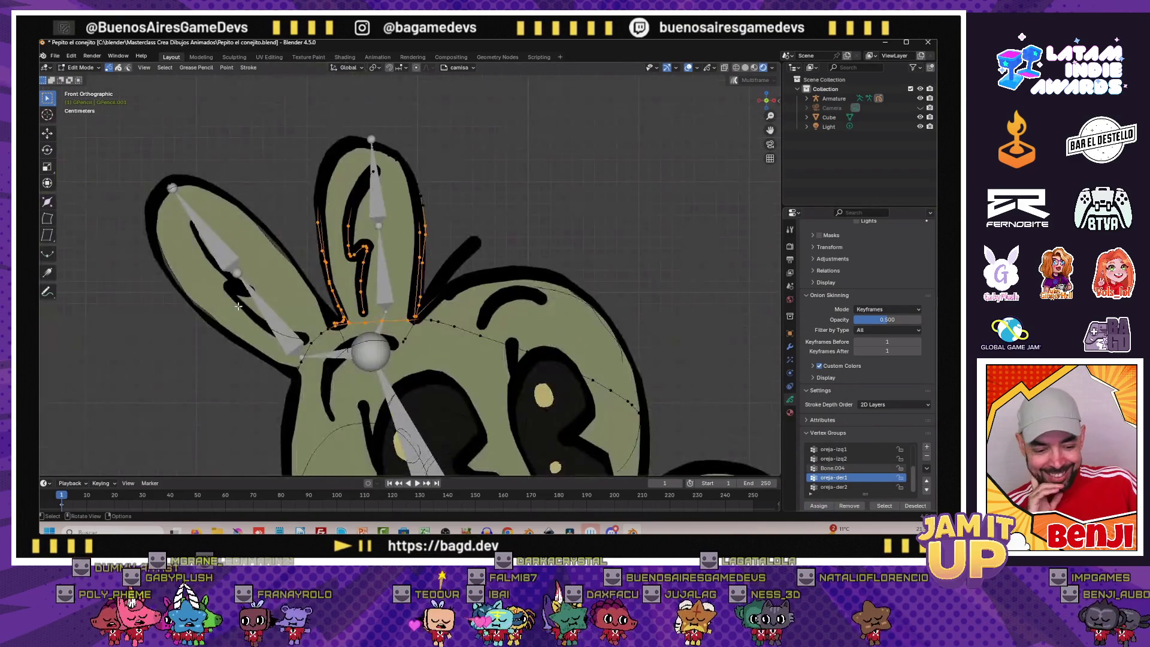
{"action": "scroll", "coordinate": [405, 315], "scroll_direction": "down", "scroll_amount": 2}
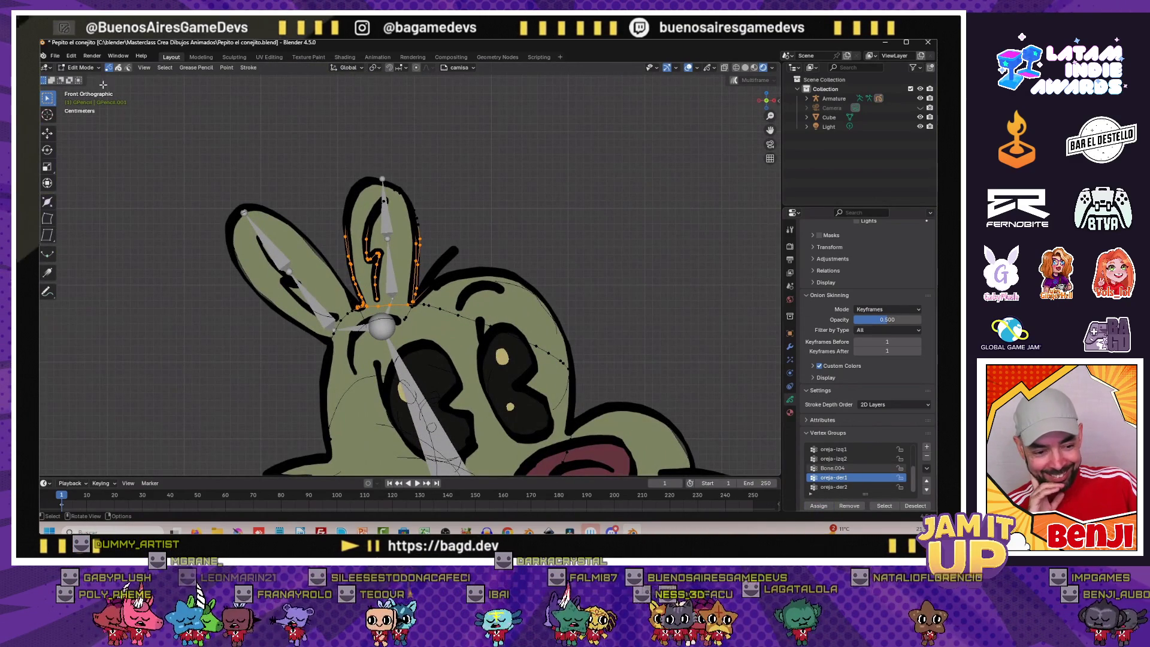
{"action": "key", "text": "Tab"}
{"action": "middle_click_drag", "start_coordinate": [223, 246], "coordinate": [194, 220], "text": "shift"}
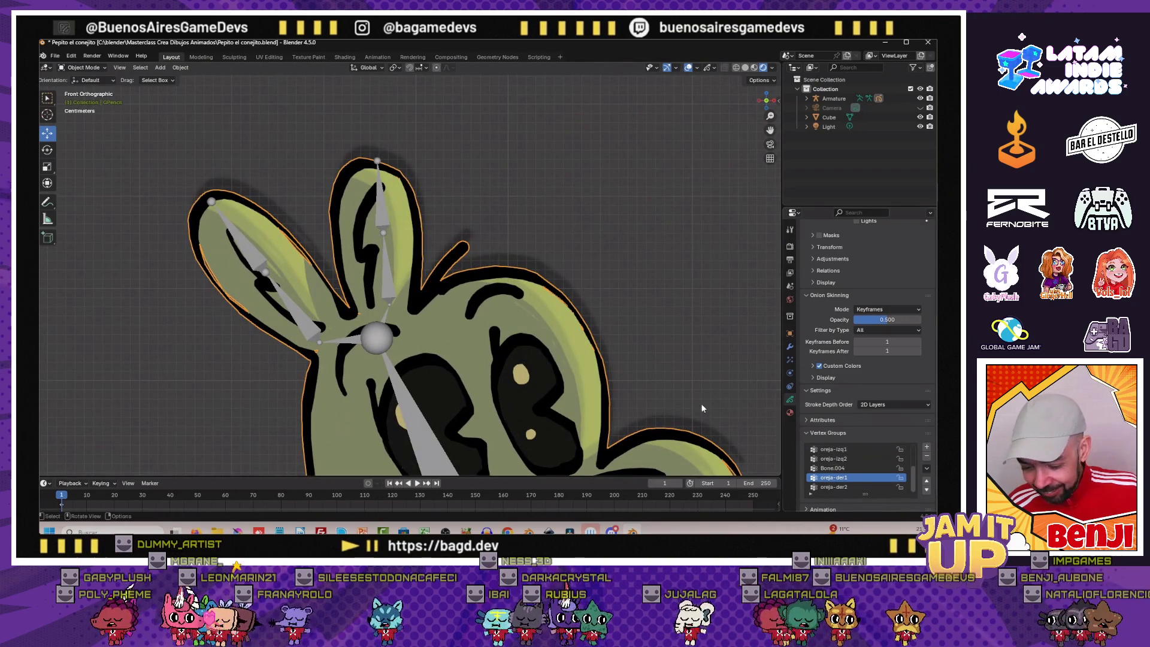
Set the armature back to Object Mode and save the rabbit project file
{"action": "left_click", "coordinate": [81, 67]}
{"action": "left_click", "coordinate": [86, 108]}
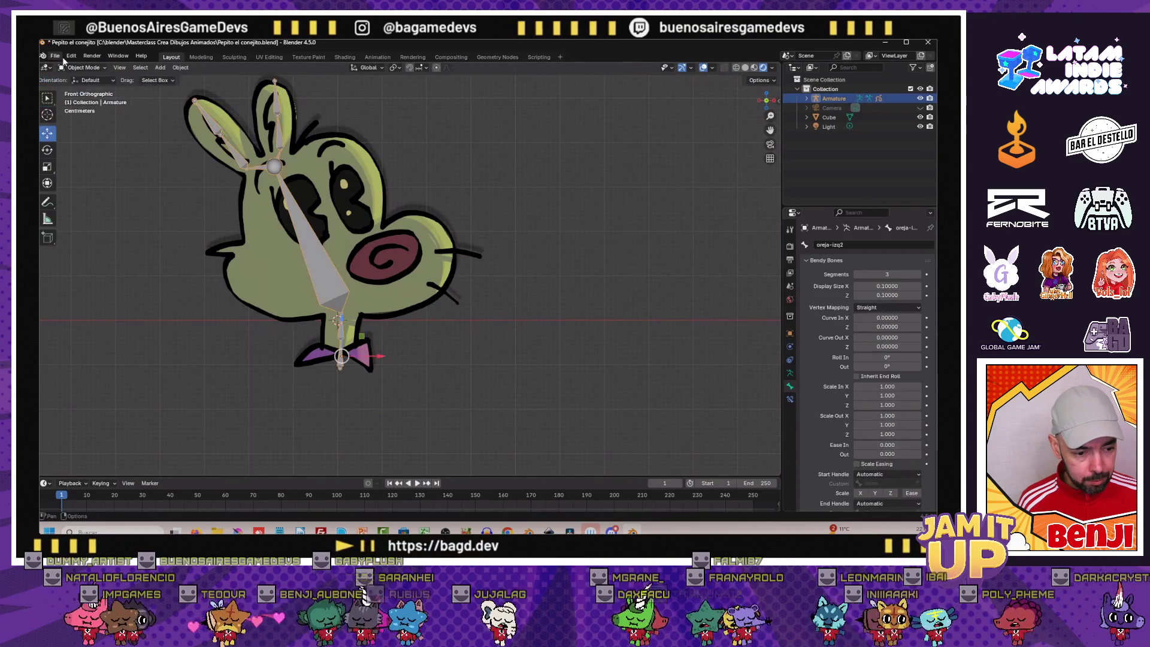
{"action": "left_click", "coordinate": [56, 57]}
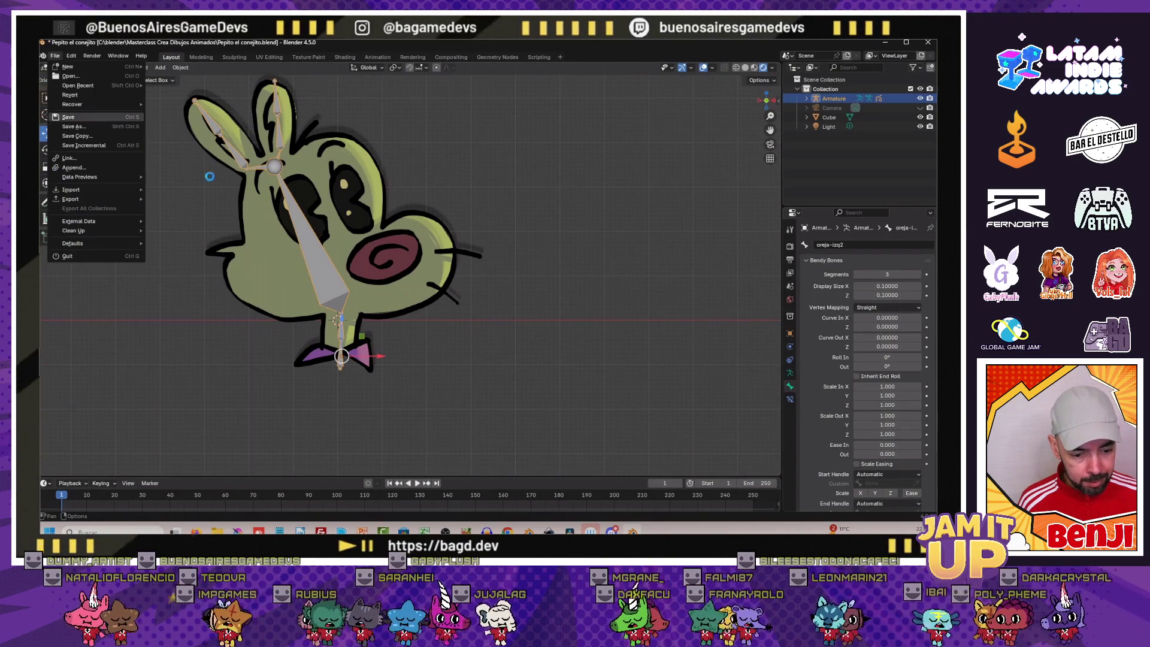
{"action": "left_click", "coordinate": [68, 116]}
{"action": "scroll", "coordinate": [283, 246], "scroll_direction": "down", "scroll_amount": 1}
{"action": "scroll", "coordinate": [324, 276], "scroll_direction": "down", "scroll_amount": 1}
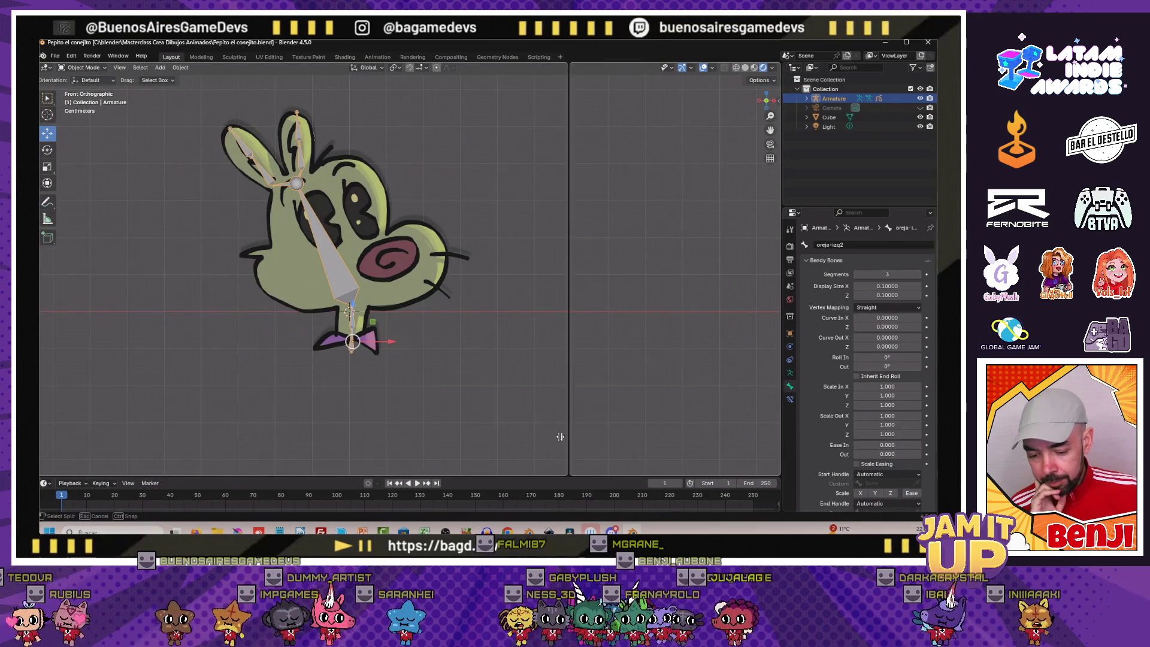
Split the viewport into a camera view and a top view, and select the Camera
{"action": "left_click_drag", "start_coordinate": [778, 473], "coordinate": [534, 369]}
{"action": "key", "text": "KP_0"}
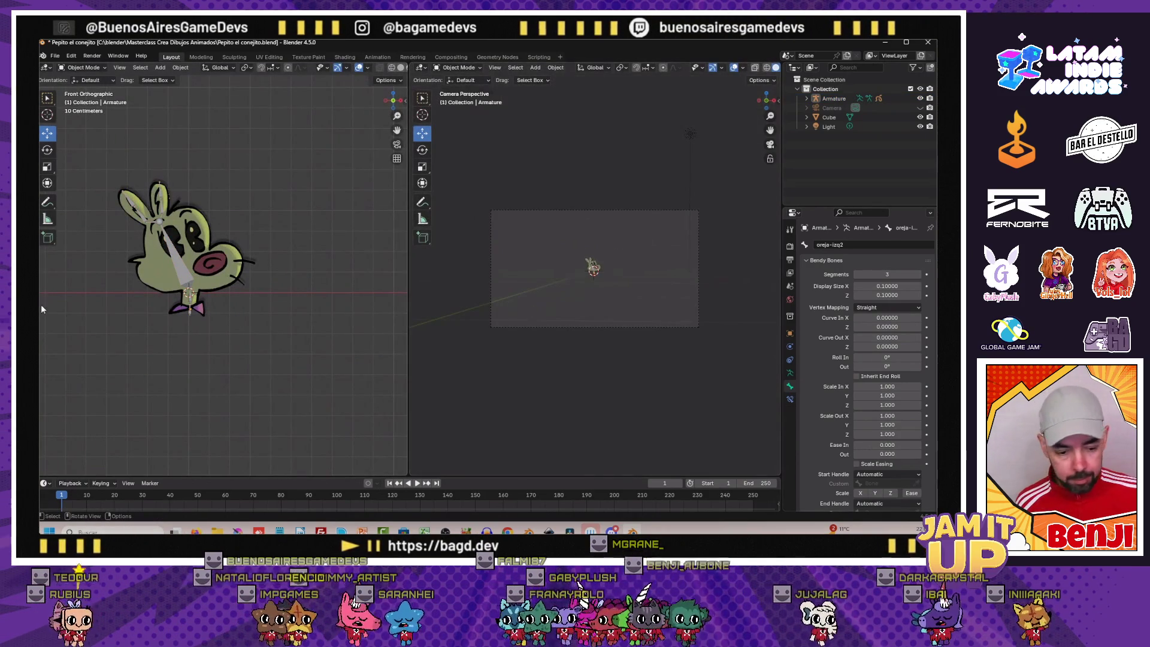
{"action": "key", "text": "KP_7"}
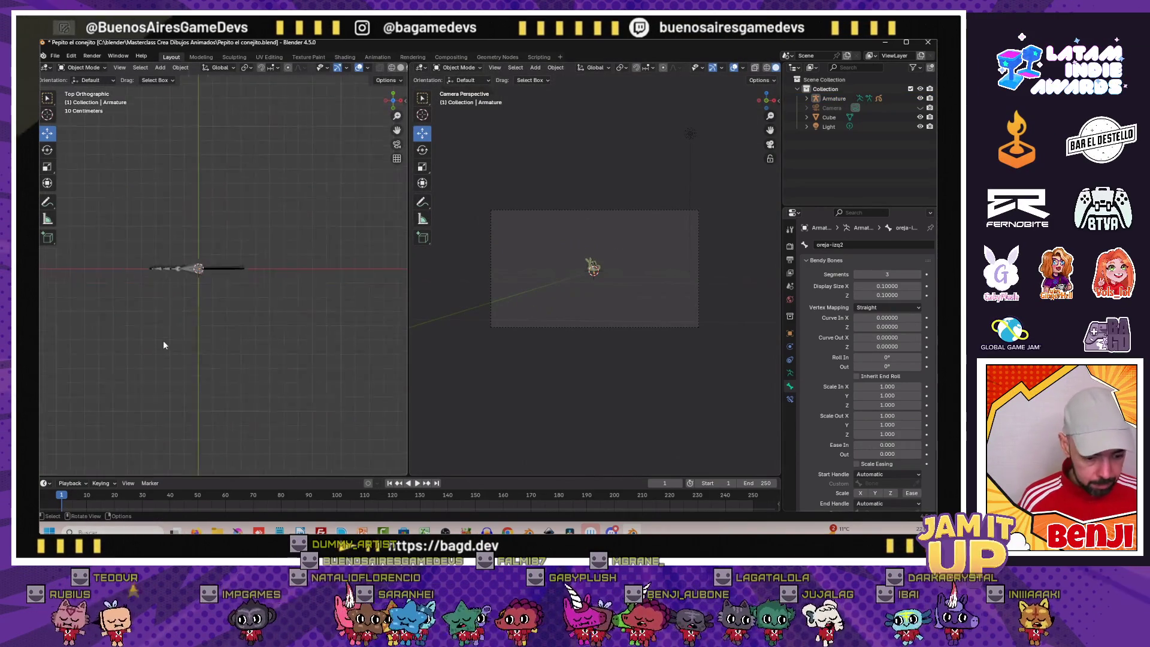
{"action": "scroll", "coordinate": [199, 320], "scroll_direction": "down", "scroll_amount": 3}
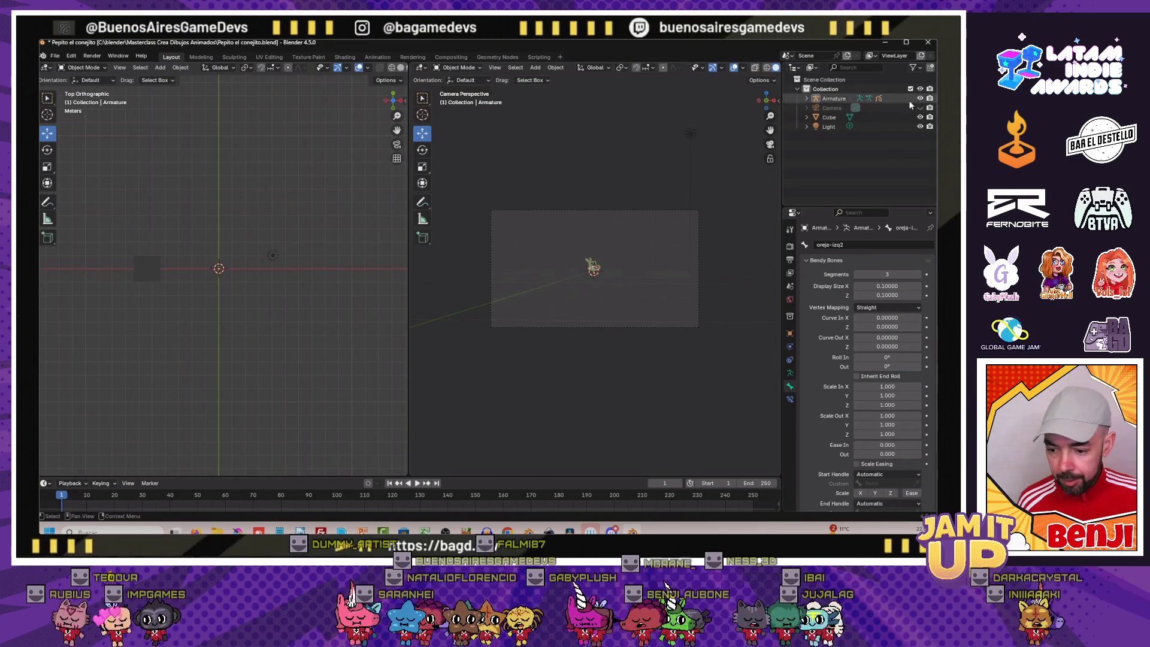
{"action": "left_click", "coordinate": [833, 108]}
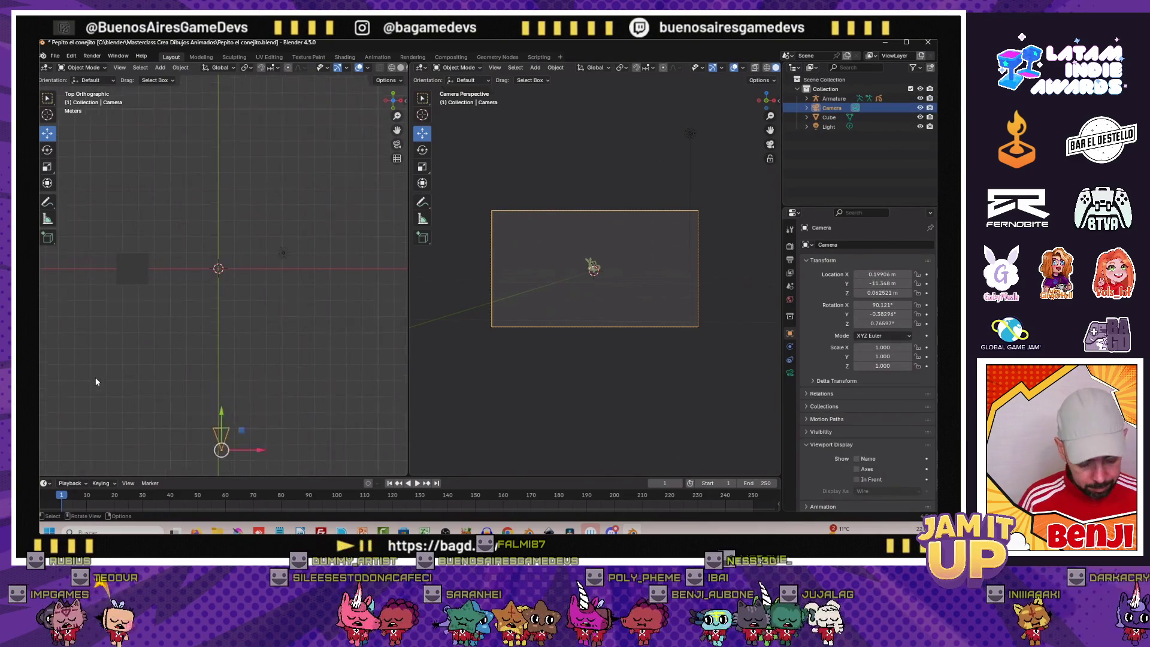
Move the camera three times until the rabbit is centred in frame, then render with F12
{"action": "key", "text": "g"}
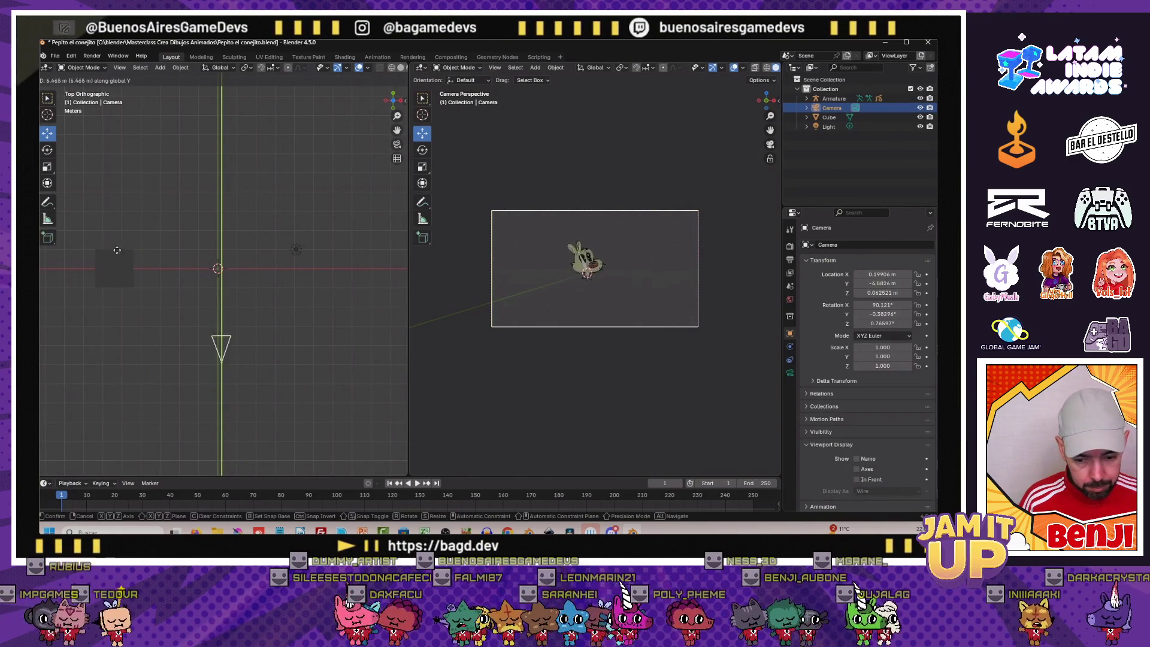
{"action": "left_click", "coordinate": [117, 225]}
{"action": "key", "text": "g"}
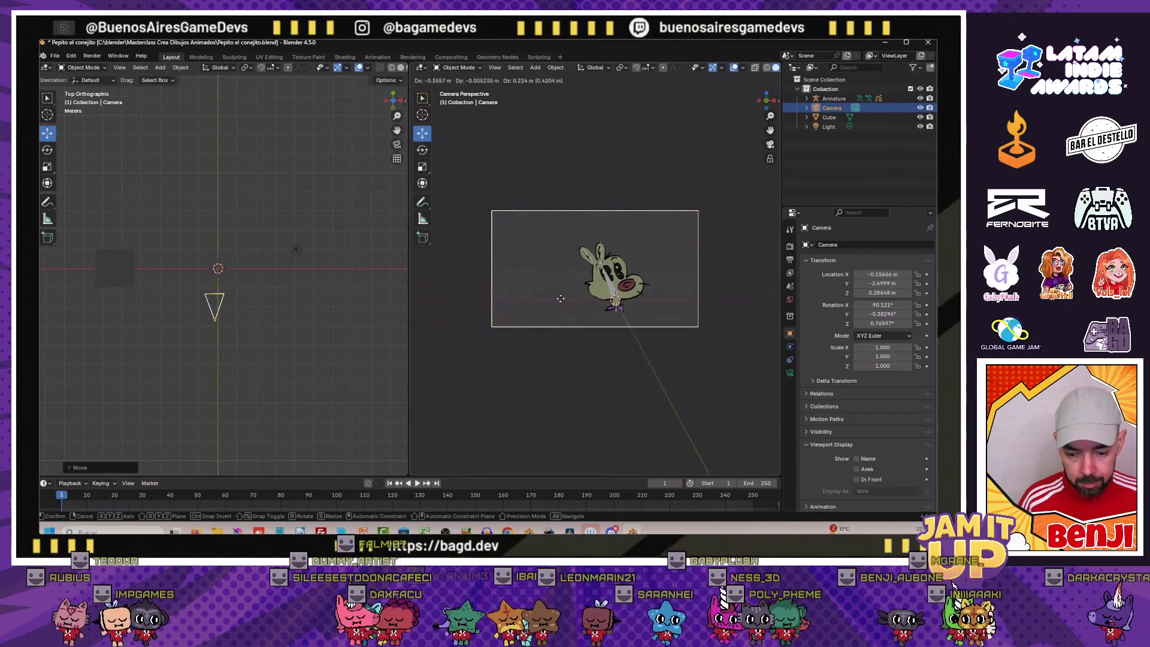
{"action": "left_click", "coordinate": [567, 309]}
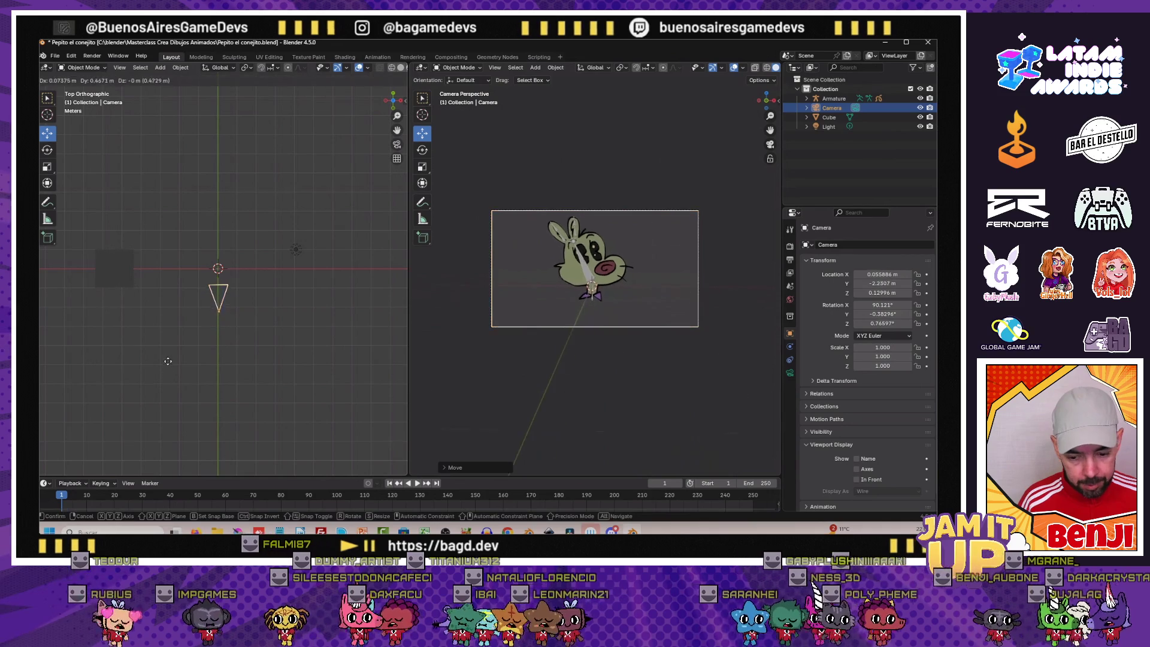
{"action": "key", "text": "g"}
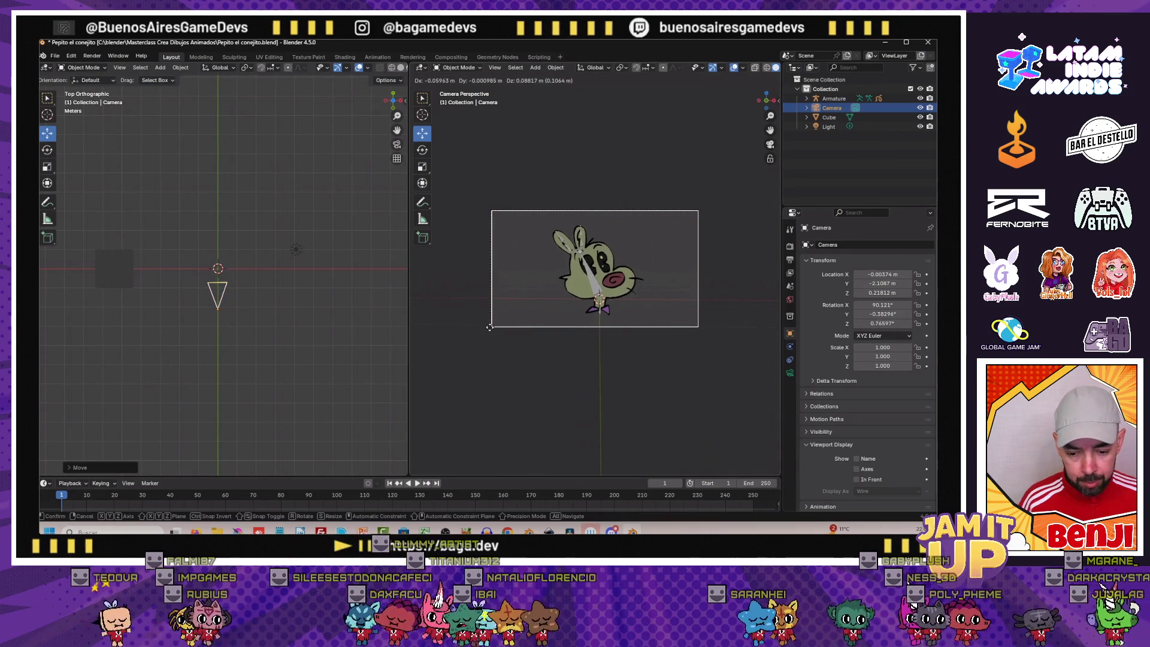
{"action": "left_click", "coordinate": [489, 327]}
{"action": "key", "text": "F12"}
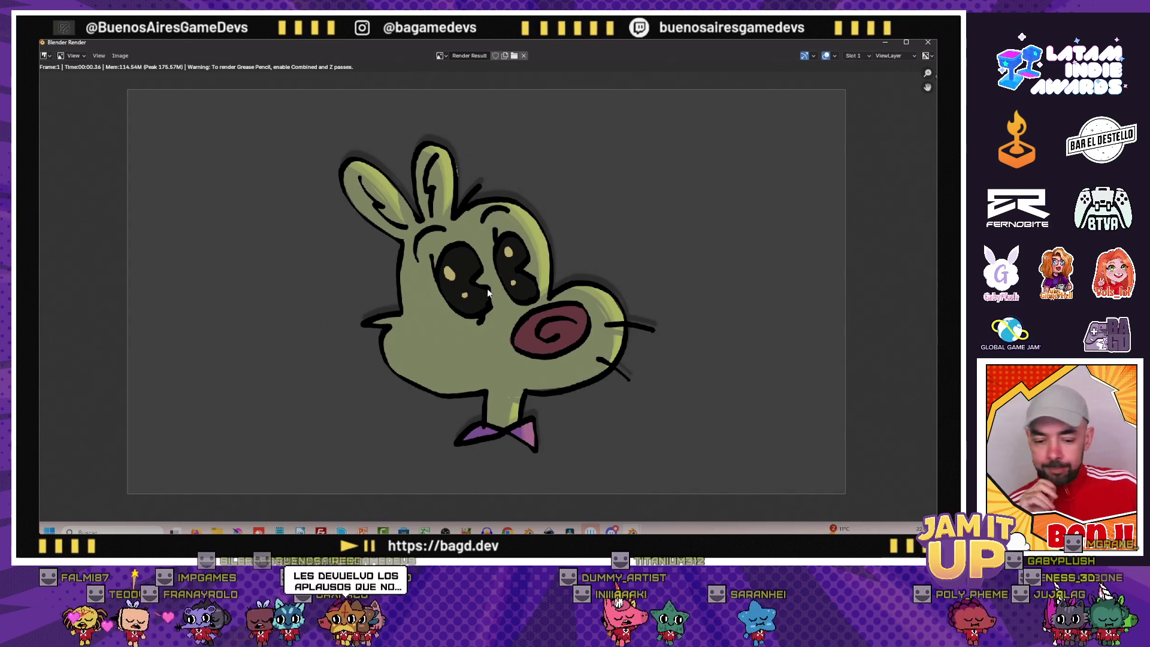
Close the render, go to Front view and hide the camera and the armature
{"action": "left_click", "coordinate": [926, 43]}
{"action": "key", "text": "KP_1"}
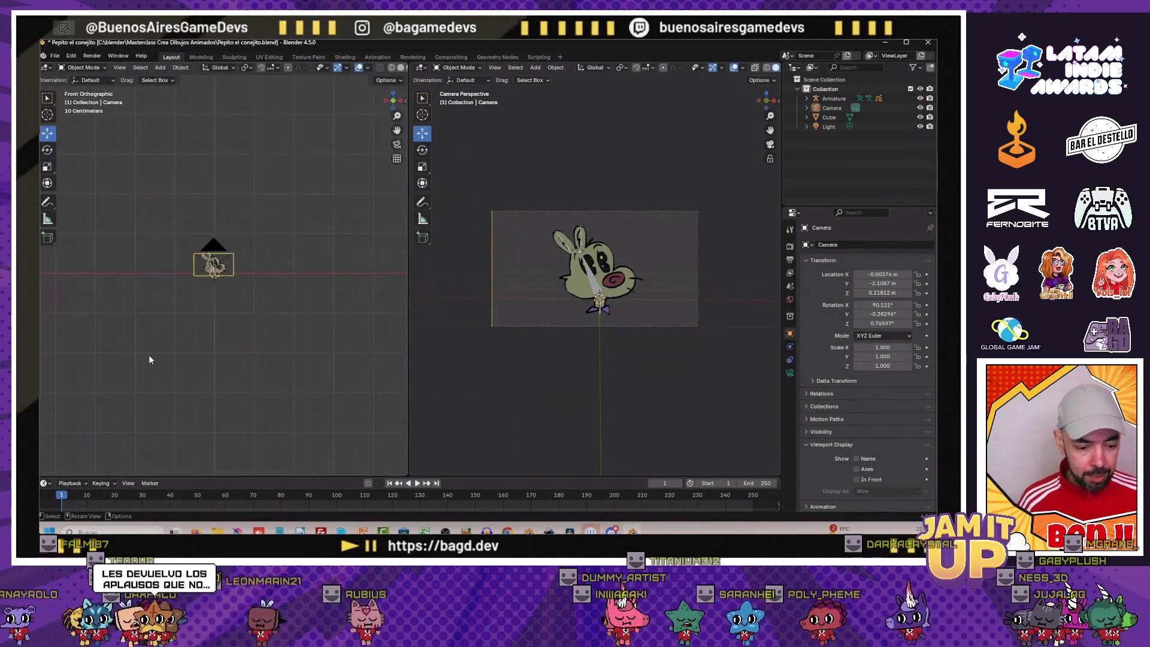
{"action": "scroll", "coordinate": [148, 355], "scroll_direction": "up", "scroll_amount": 3}
{"action": "left_click", "coordinate": [188, 200]}
{"action": "key", "text": "h"}
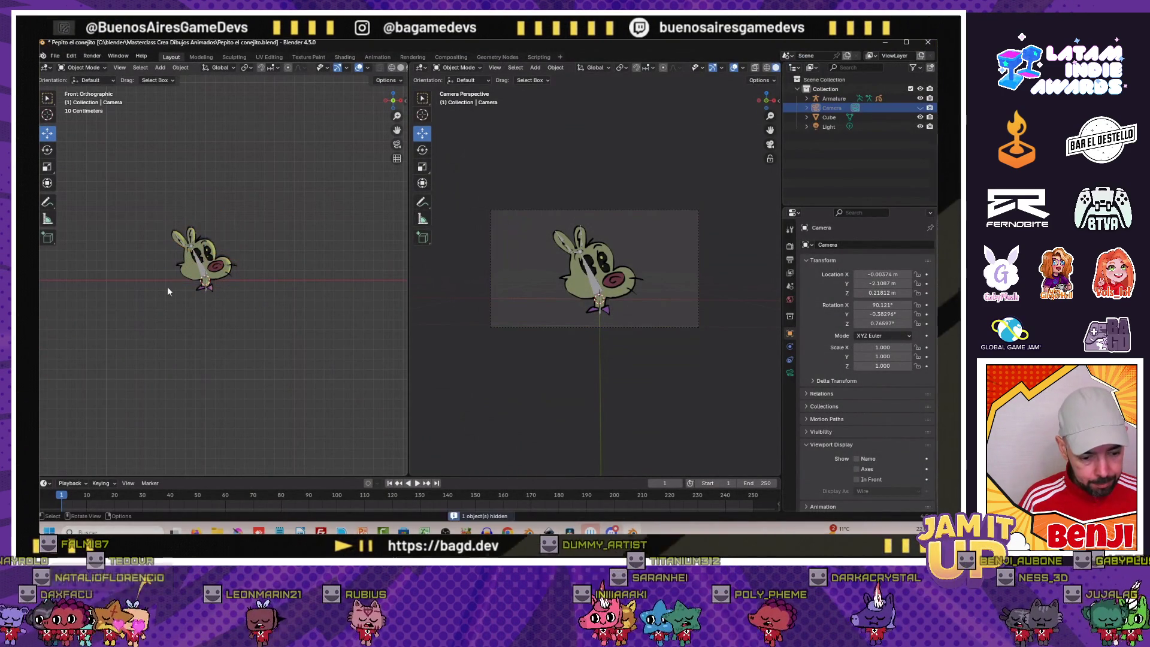
{"action": "left_click", "coordinate": [200, 267]}
{"action": "key", "text": "h"}
{"action": "scroll", "coordinate": [141, 336], "scroll_direction": "up", "scroll_amount": 2}
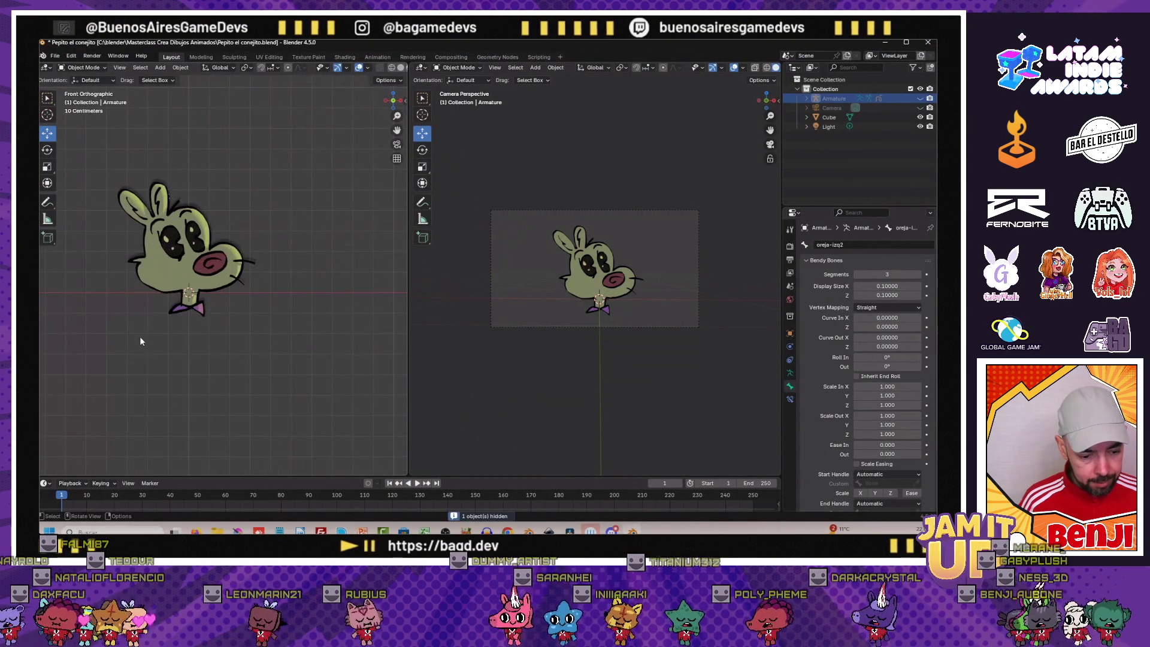
{"action": "scroll", "coordinate": [123, 358], "scroll_direction": "up", "scroll_amount": 2}
{"action": "scroll", "coordinate": [195, 354], "scroll_direction": "up", "scroll_amount": 3}
{"action": "scroll", "coordinate": [188, 367], "scroll_direction": "up", "scroll_amount": 1}
{"action": "scroll", "coordinate": [183, 364], "scroll_direction": "up", "scroll_amount": 1}
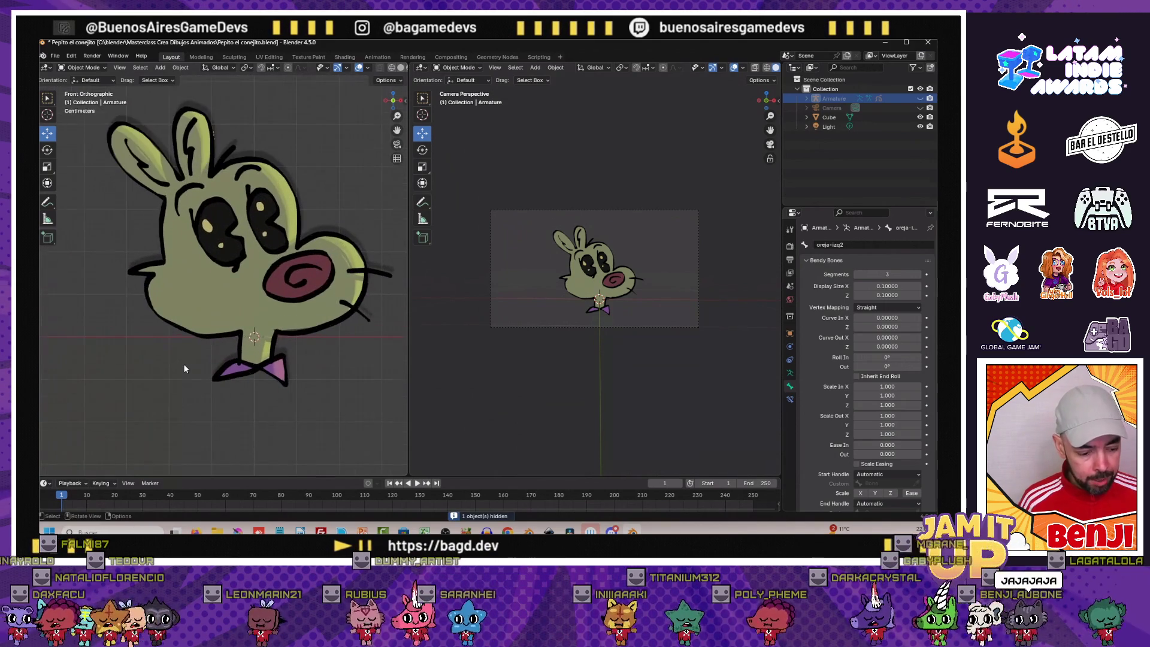
Add a new empty Grease Pencil object beside the rabbit
{"action": "key", "text": "shift+a"}
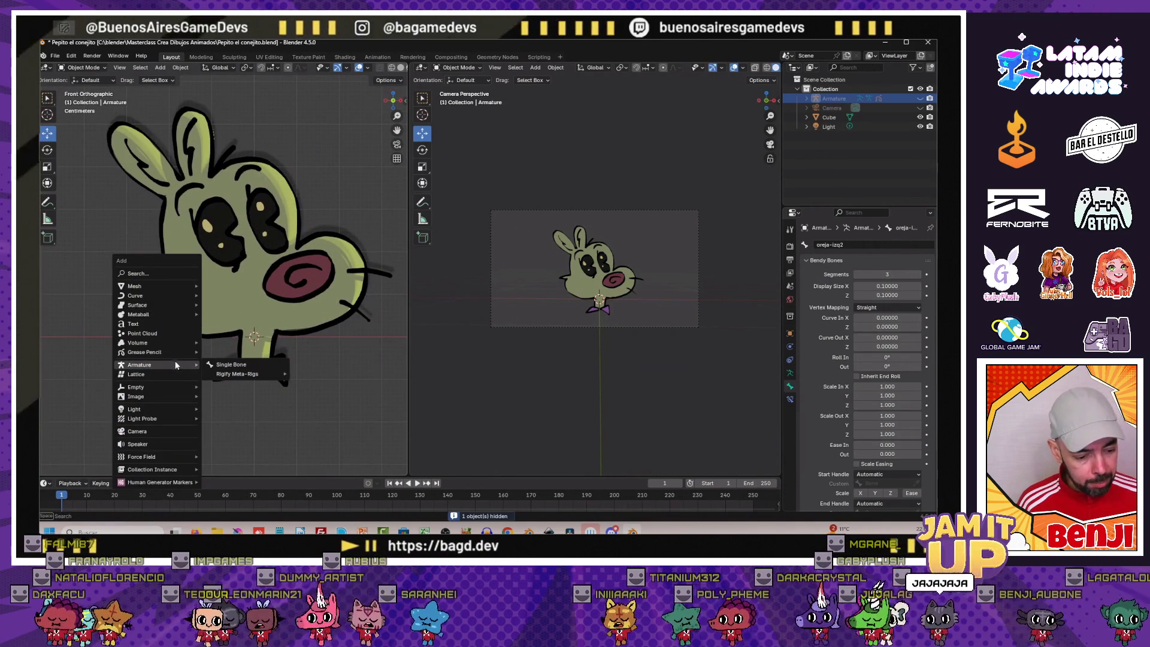
{"action": "mouse_move", "coordinate": [144, 351]}
{"action": "left_click", "coordinate": [222, 351]}
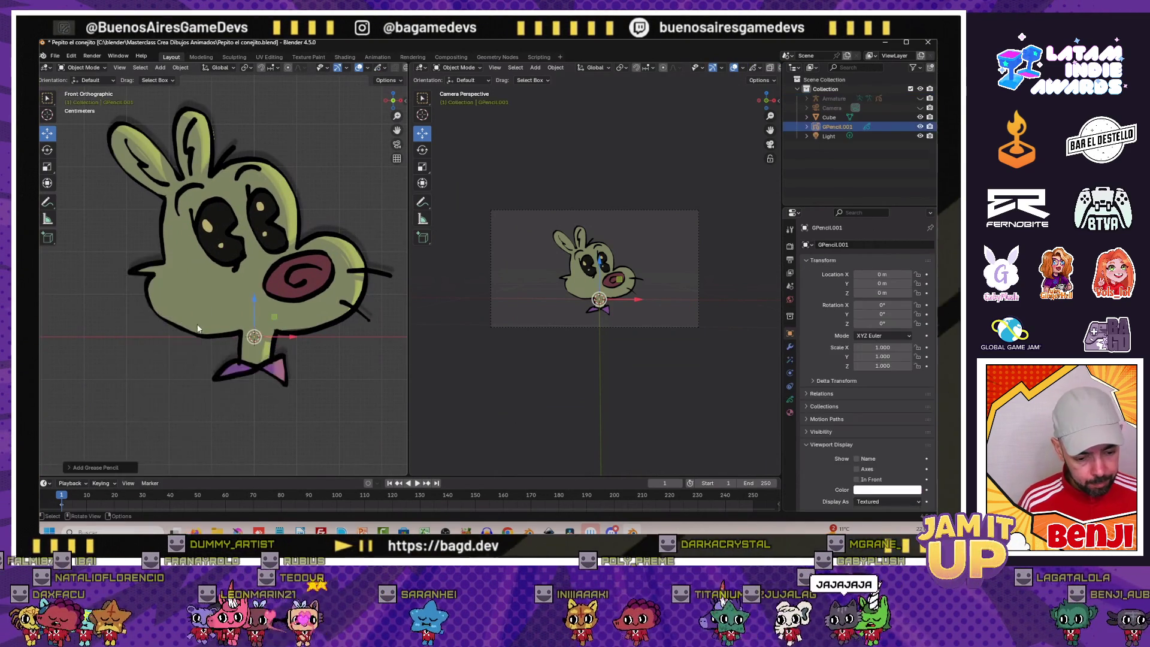
{"action": "scroll", "coordinate": [205, 326], "scroll_direction": "down", "scroll_amount": 2}
Move the new mouth object onto the rabbit's face and return to Front view
{"action": "key", "text": "g"}
{"action": "middle_click_drag", "start_coordinate": [185, 294], "coordinate": [135, 337]}
{"action": "key", "text": "KP_1"}
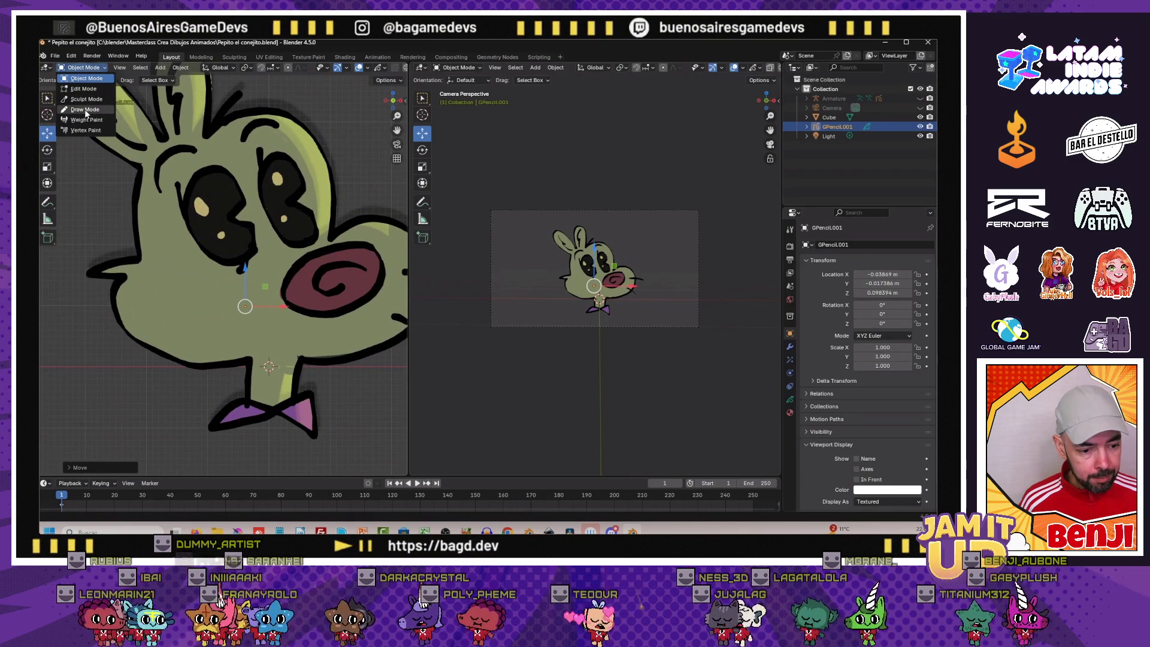
Enter Draw Mode, pick a brush and draw a smiling mouth on frame 1
{"action": "left_click", "coordinate": [85, 109]}
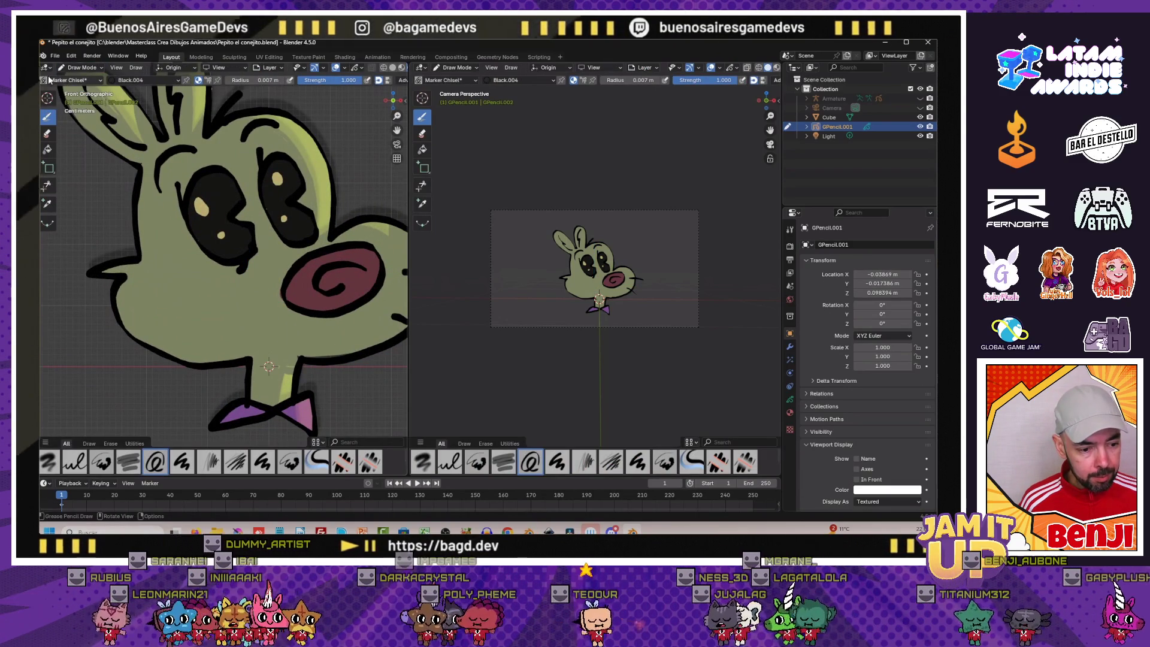
{"action": "key", "text": "shift+space"}
{"action": "left_click", "coordinate": [185, 184]}
{"action": "key", "text": "Left"}
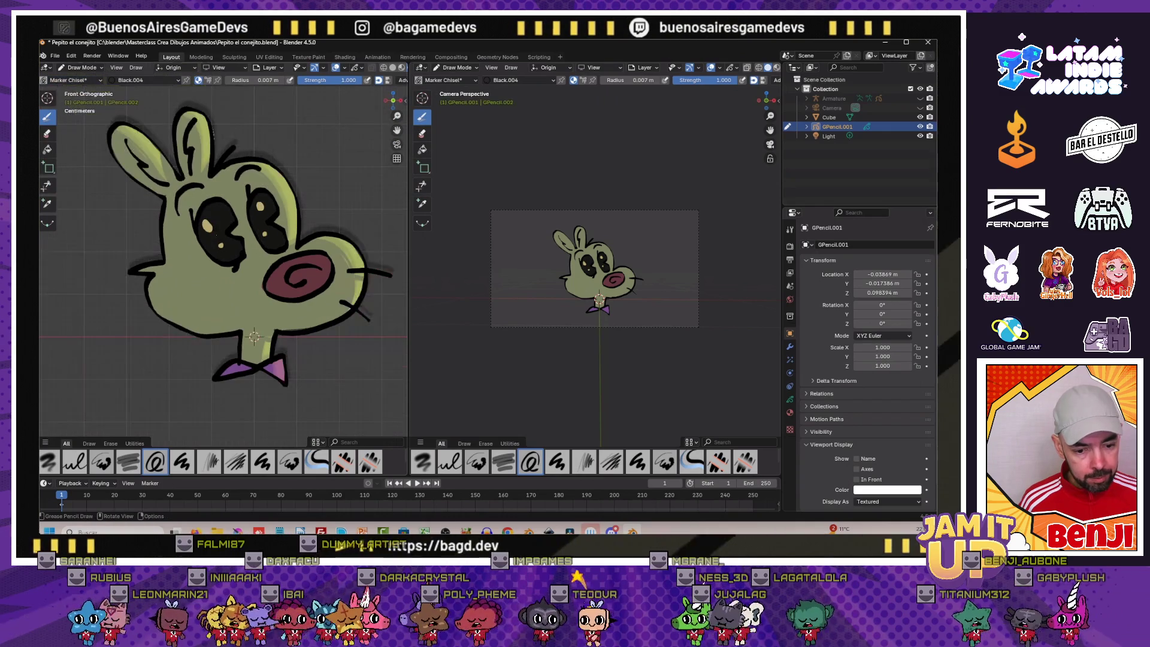
{"action": "key", "text": "Left"}
{"action": "key", "text": "Left"}
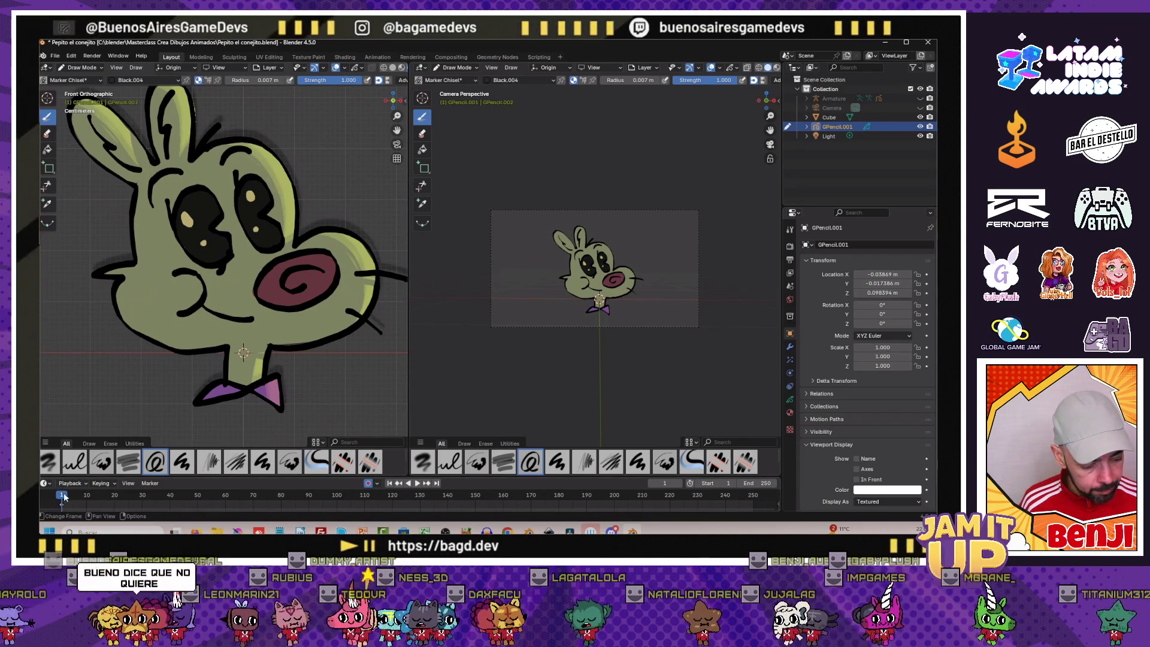
Draw new mouth shapes on frames 3, 5 and 15, then return to Object Mode
{"action": "left_click_drag", "start_coordinate": [63, 495], "coordinate": [70, 496]}
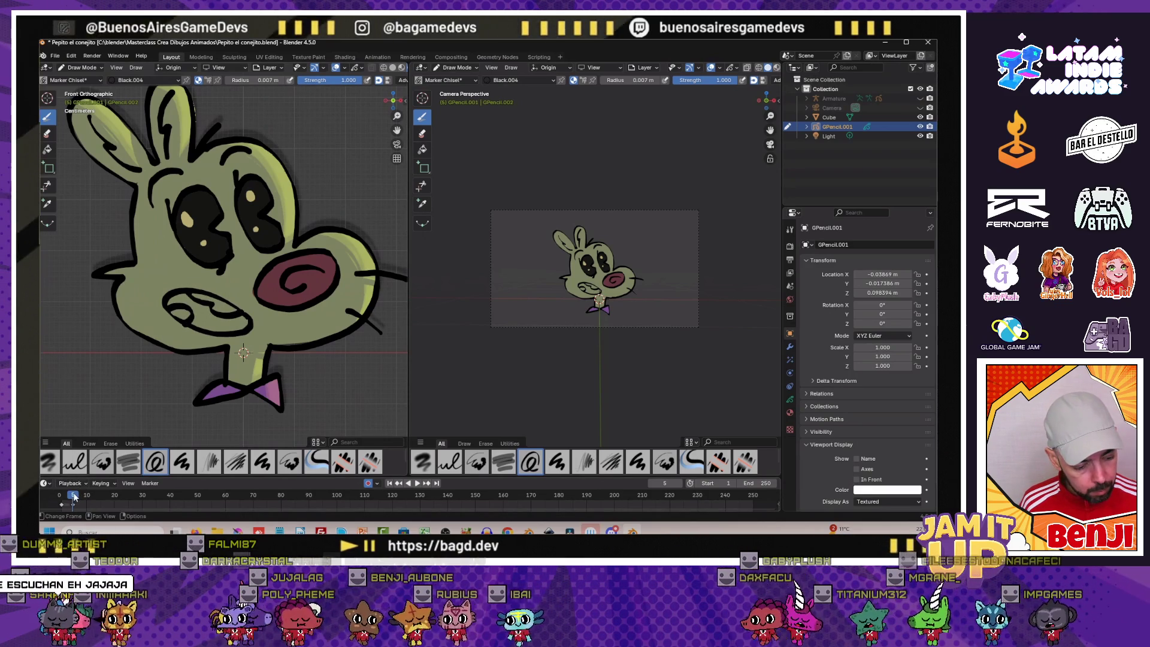
{"action": "left_click", "coordinate": [88, 496]}
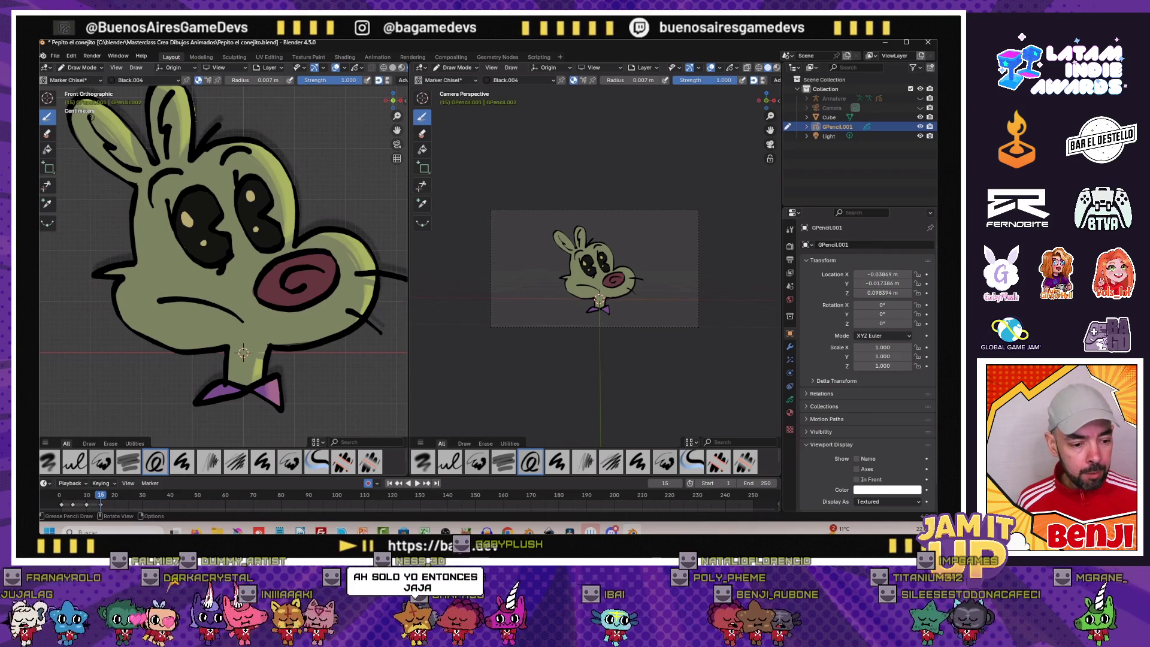
{"action": "left_click", "coordinate": [85, 80]}
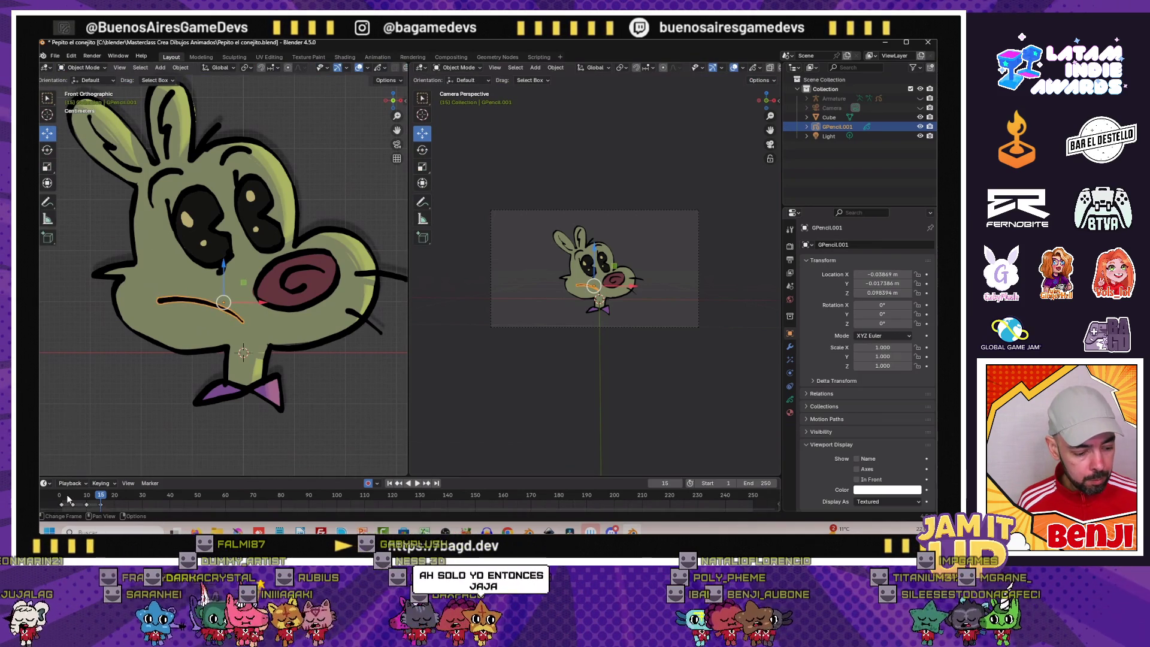
Play the mouth animation from frame 1 and stop playback
{"action": "left_click", "coordinate": [61, 500]}
{"action": "key", "text": "space"}
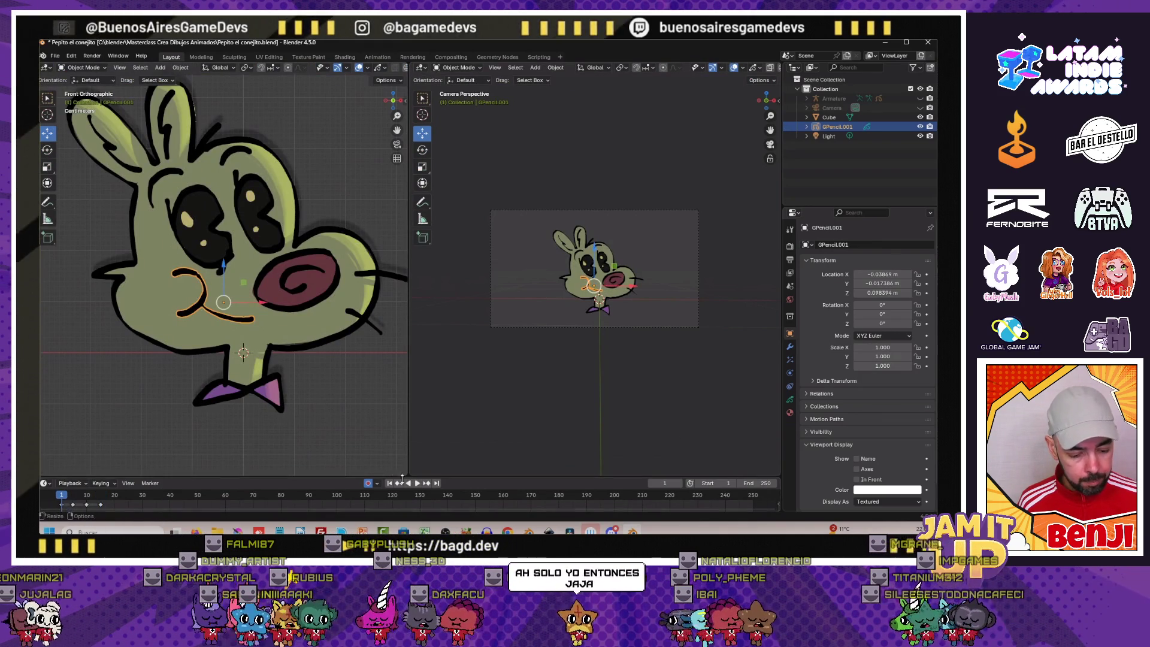
{"action": "left_click", "coordinate": [417, 483]}
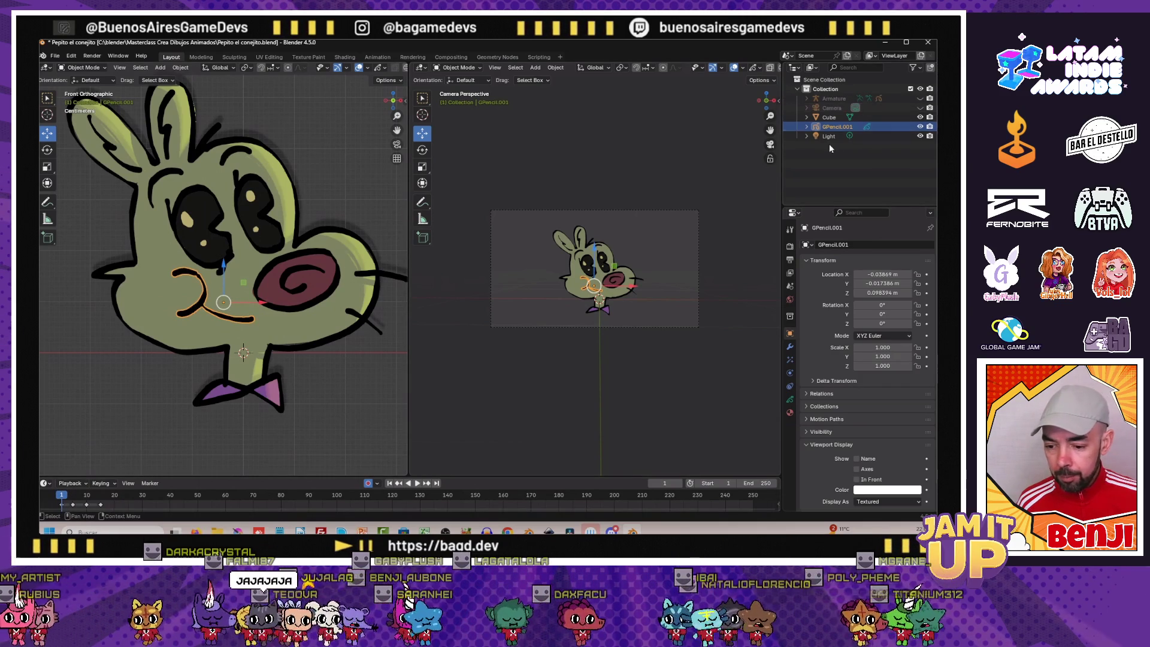
Select the rabbit drawing object and start renaming it pepito
{"action": "left_click", "coordinate": [245, 227]}
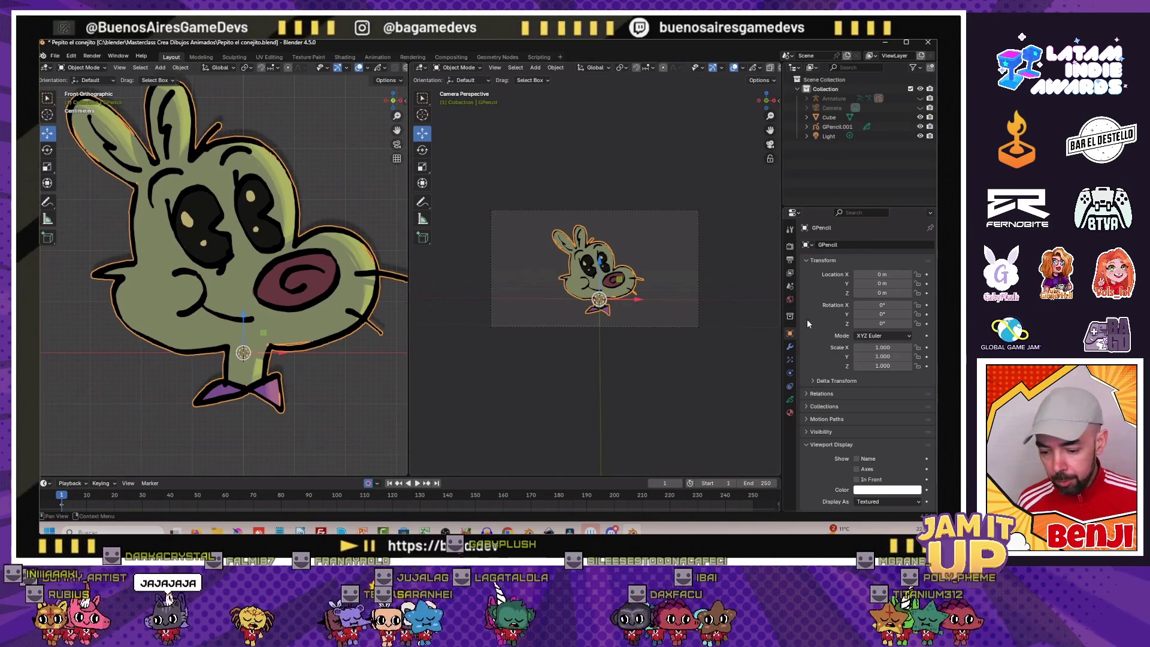
{"action": "double_click", "coordinate": [840, 244]}
{"action": "type", "text": "pepito"}
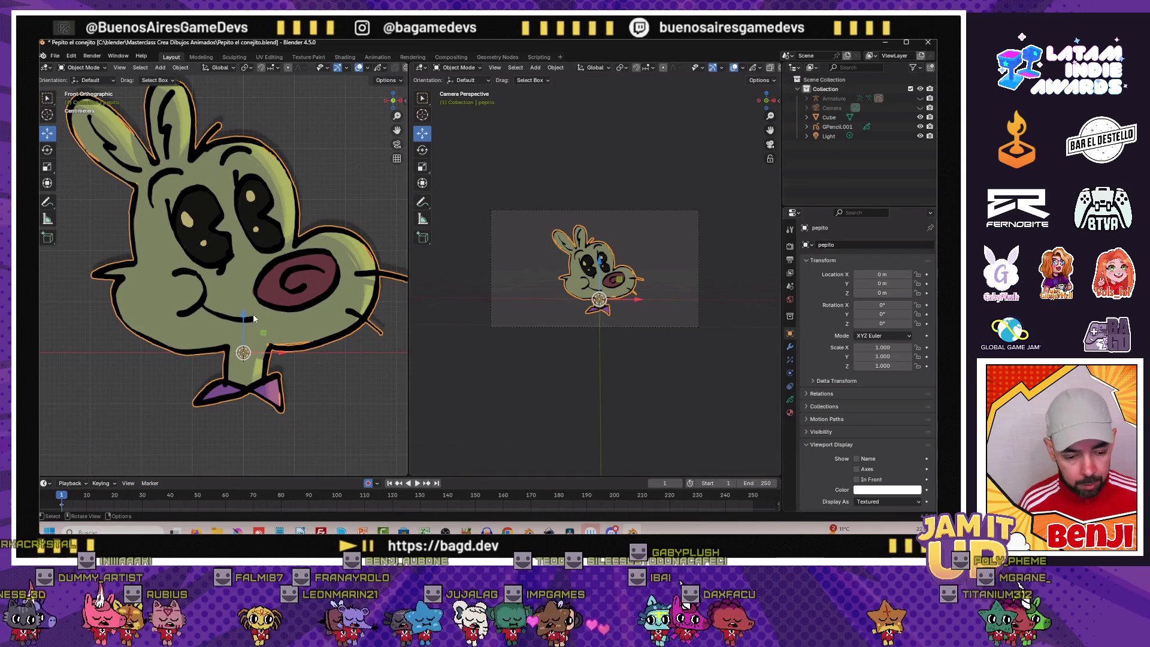
Rename the mouth object to boca, save the file and unhide the armature
{"action": "left_click", "coordinate": [232, 319]}
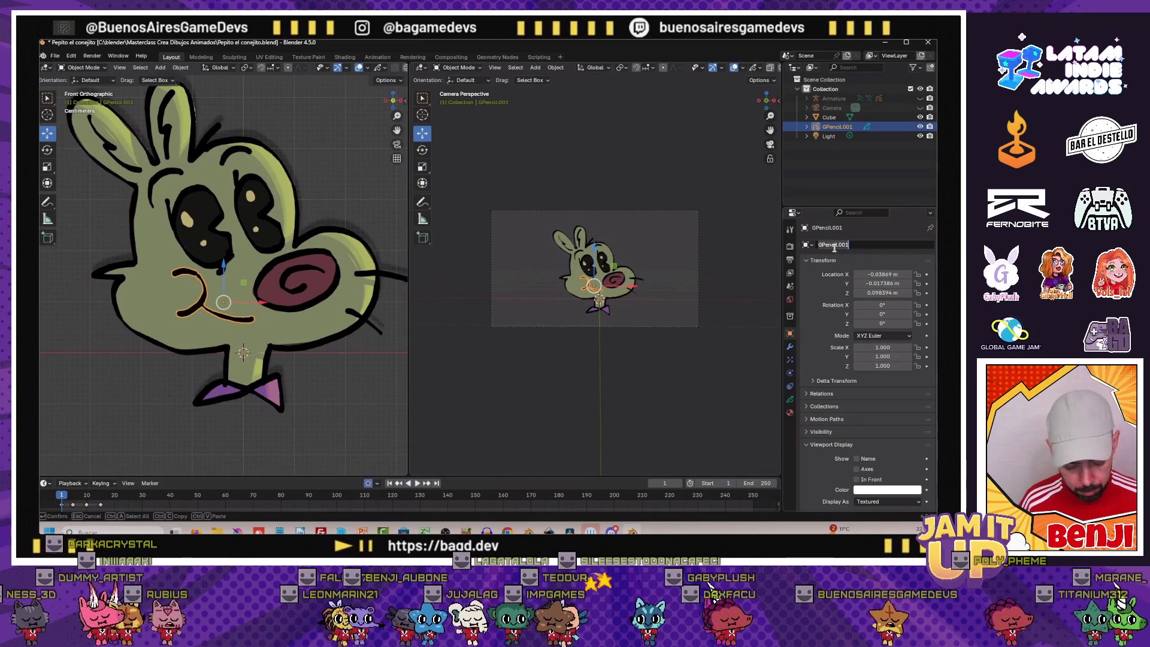
{"action": "type", "text": "boca"}
{"action": "key", "text": "Return"}
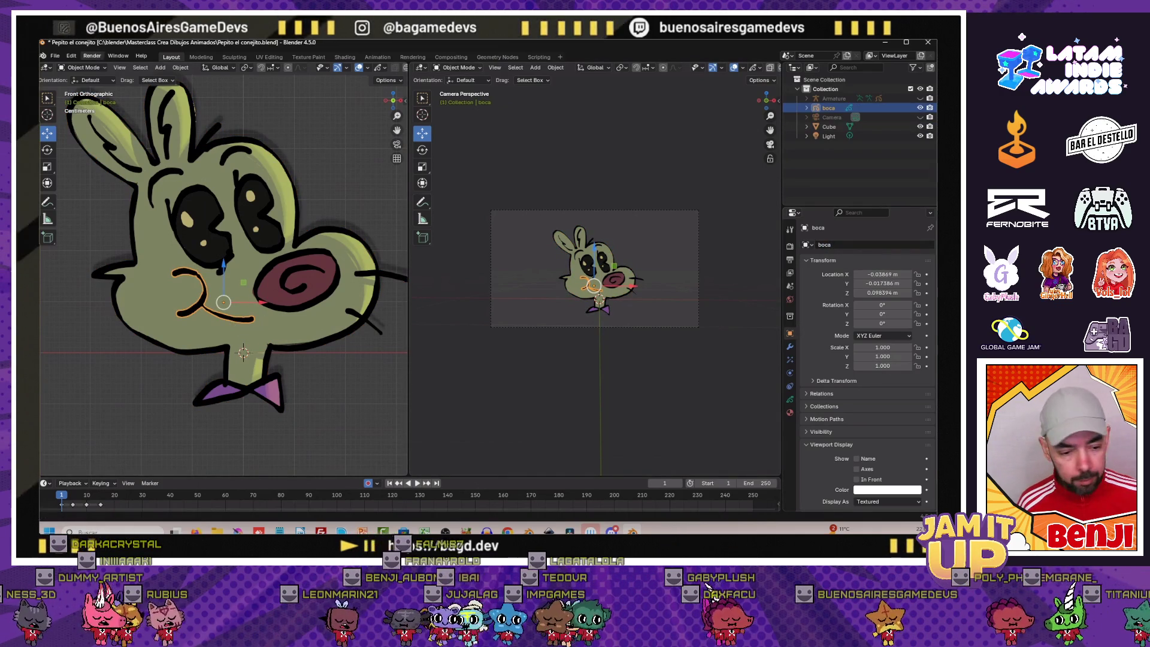
{"action": "key", "text": "ctrl+s"}
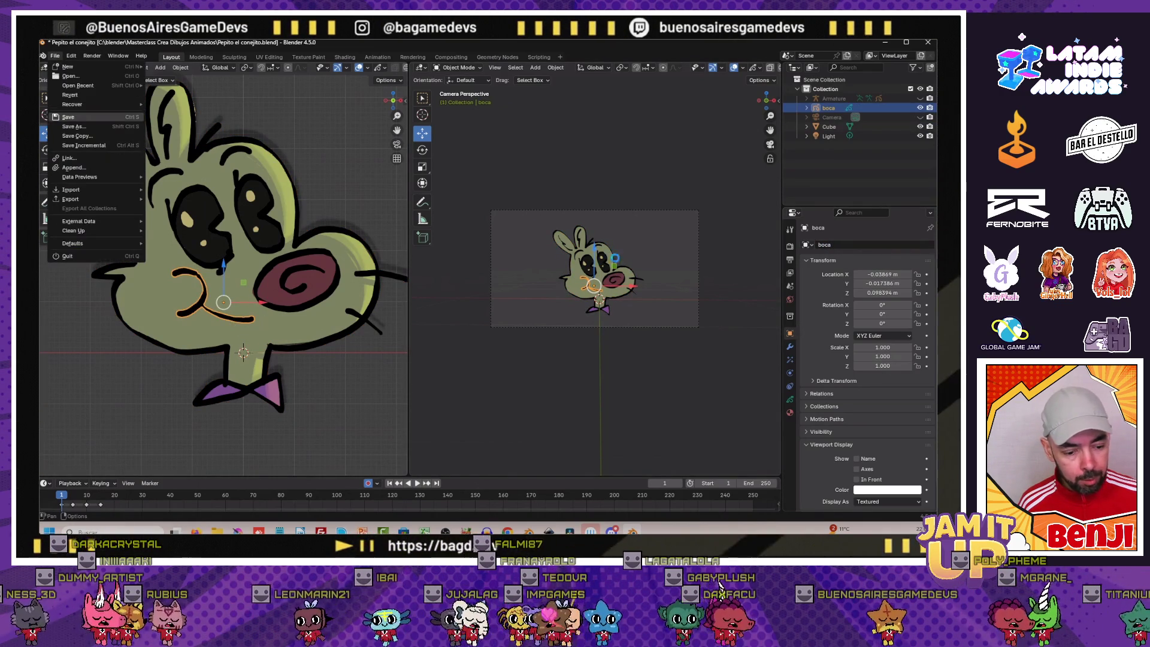
{"action": "scroll", "coordinate": [377, 210], "scroll_direction": "down", "scroll_amount": 1}
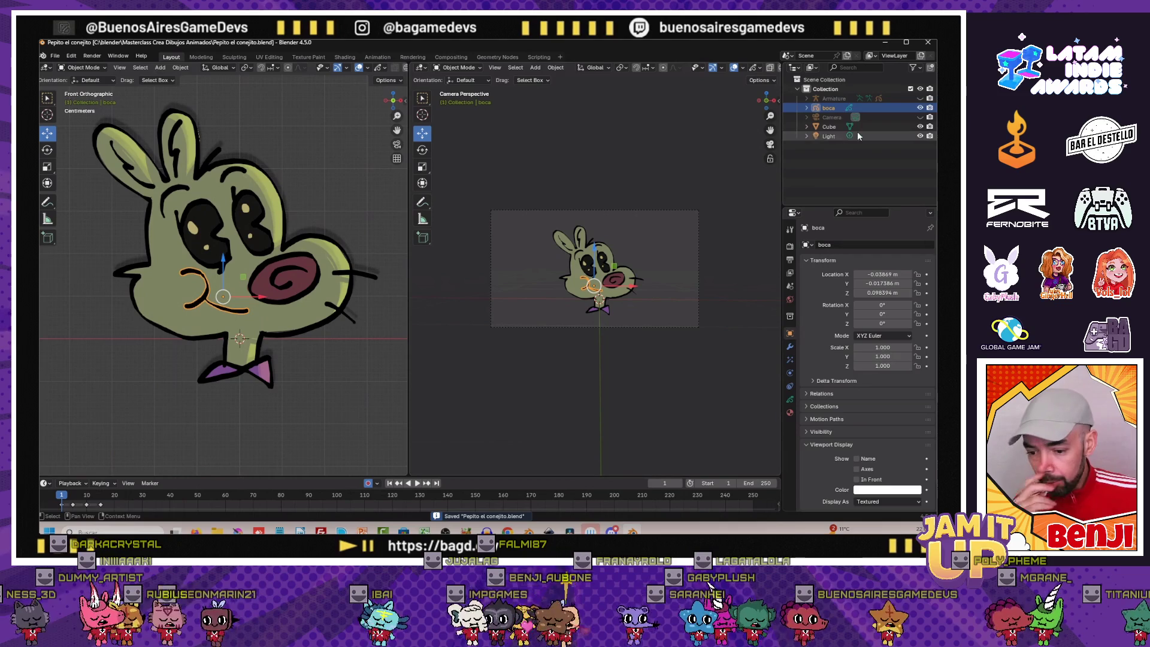
{"action": "left_click", "coordinate": [924, 99]}
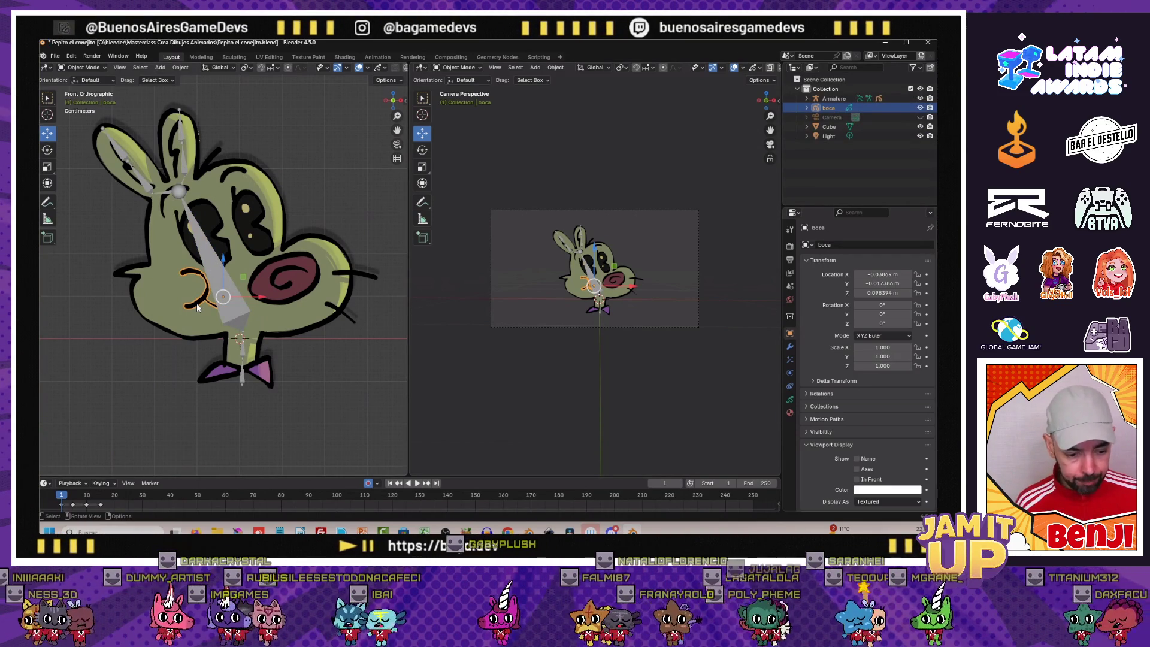
{"action": "scroll", "coordinate": [186, 290], "scroll_direction": "up", "scroll_amount": 1}
{"action": "scroll", "coordinate": [186, 291], "scroll_direction": "down", "scroll_amount": 1}
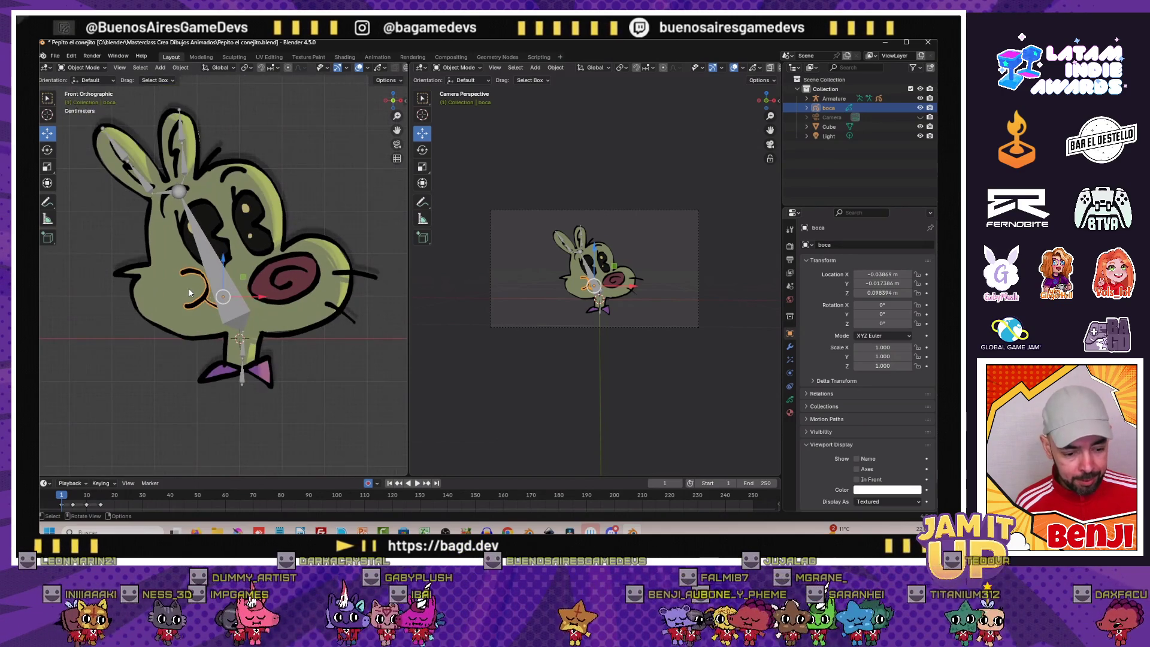
Parent the mouth object to the armature with empty groups
{"action": "left_click", "coordinate": [177, 111]}
{"action": "key", "text": "ctrl+p"}
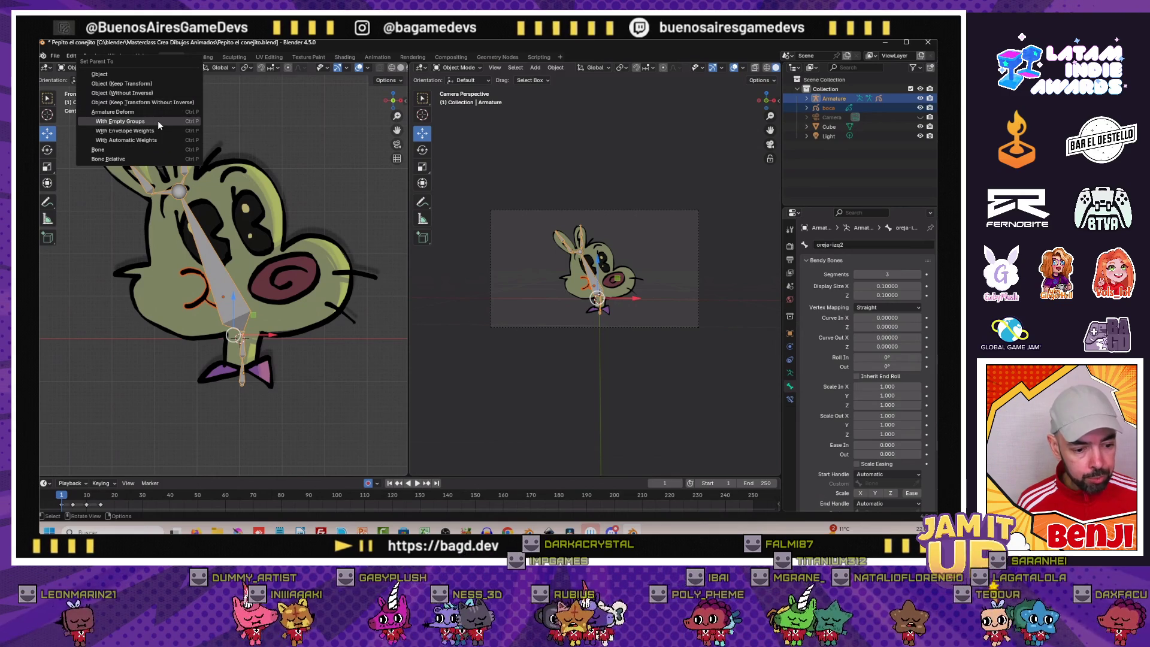
{"action": "left_click", "coordinate": [158, 120]}
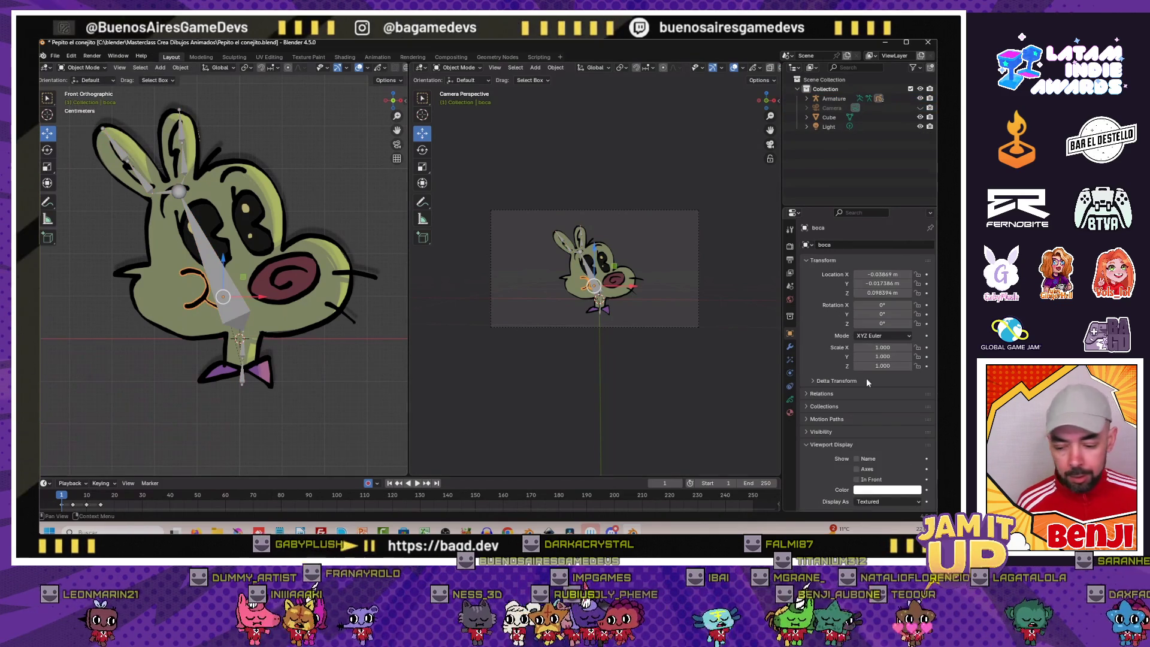
Remove the extra vertex groups from the mouth so only cabeza remains
{"action": "left_click", "coordinate": [789, 356]}
{"action": "scroll", "coordinate": [829, 398], "scroll_direction": "down", "scroll_amount": 5}
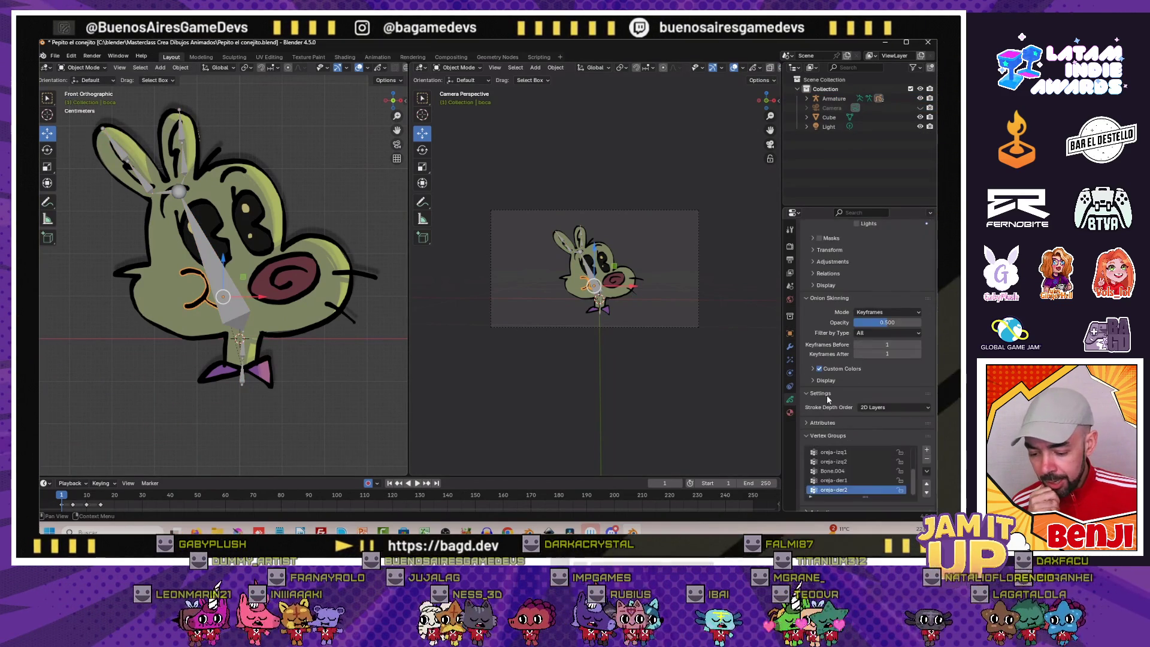
{"action": "scroll", "coordinate": [828, 399], "scroll_direction": "down", "scroll_amount": 2}
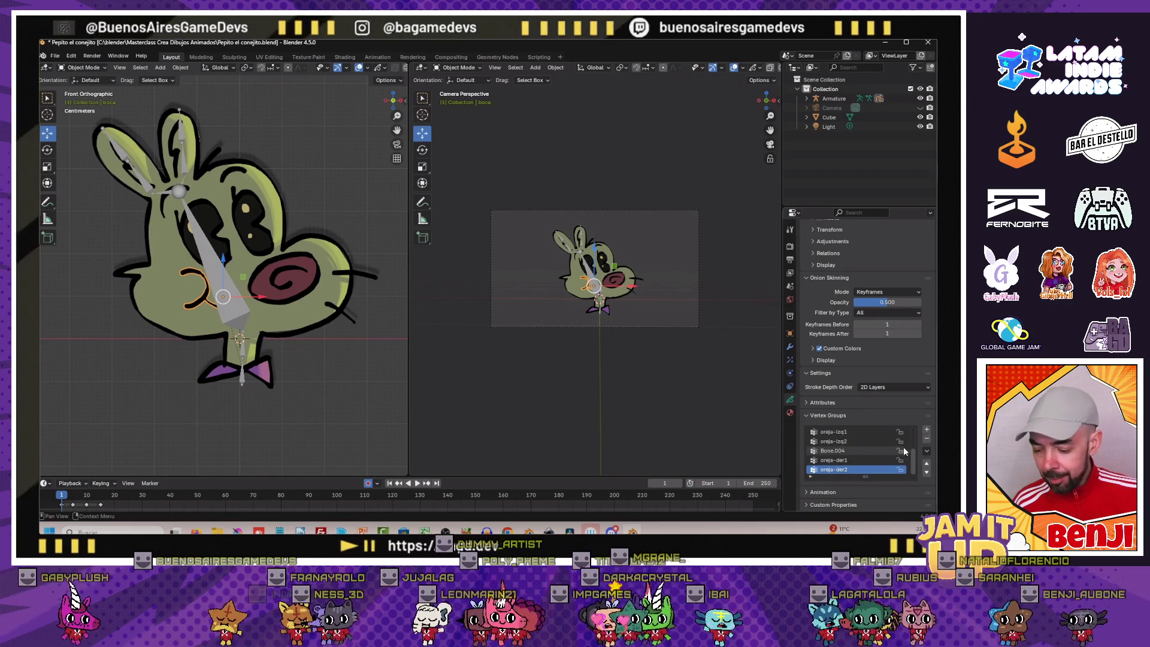
{"action": "left_click", "coordinate": [926, 440]}
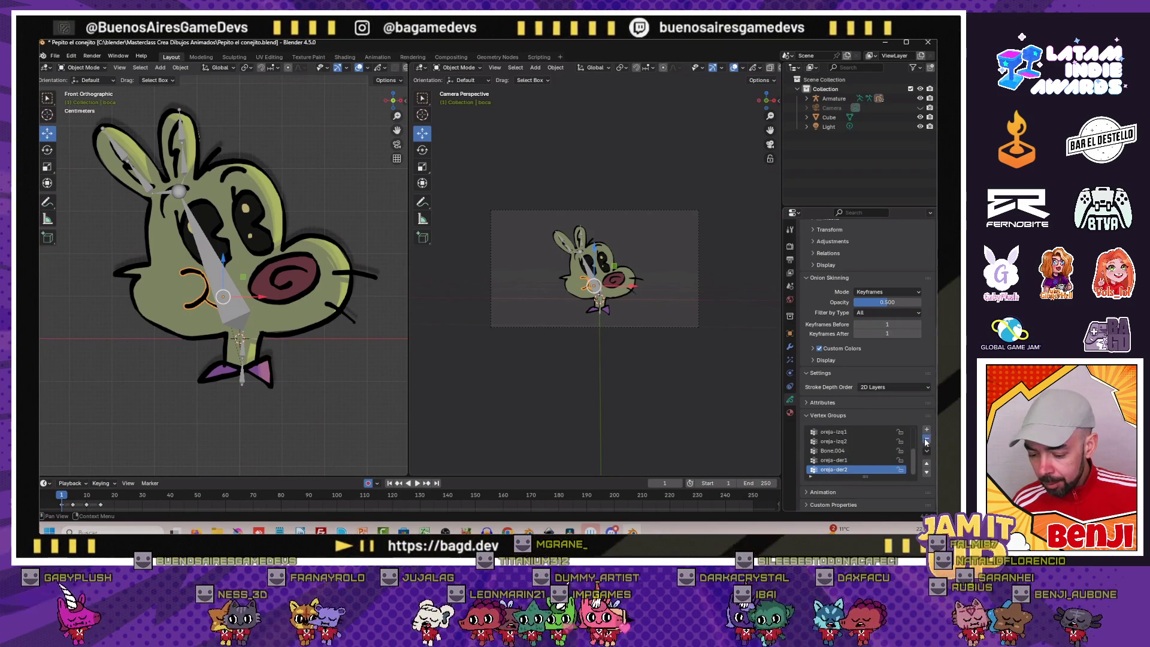
{"action": "left_click", "coordinate": [925, 440]}
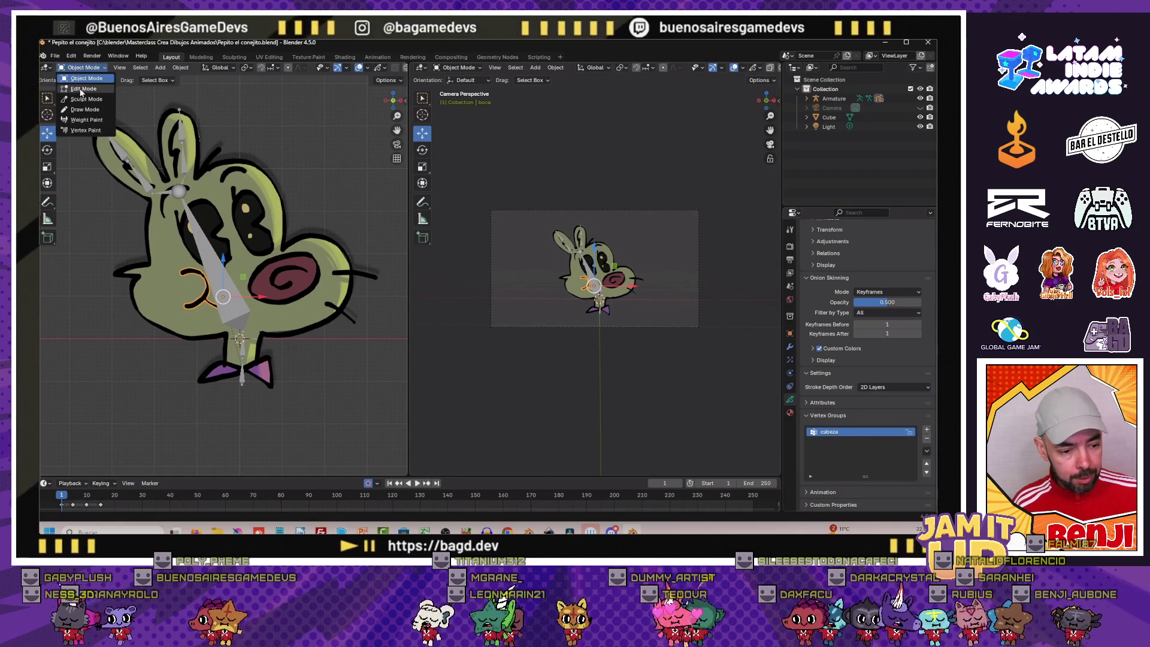
Inspect the mouth strokes in Edit Mode at frame 5, then return to Object Mode
{"action": "key", "text": "Tab"}
{"action": "scroll", "coordinate": [90, 346], "scroll_direction": "up", "scroll_amount": 2}
{"action": "scroll", "coordinate": [99, 360], "scroll_direction": "up", "scroll_amount": 1}
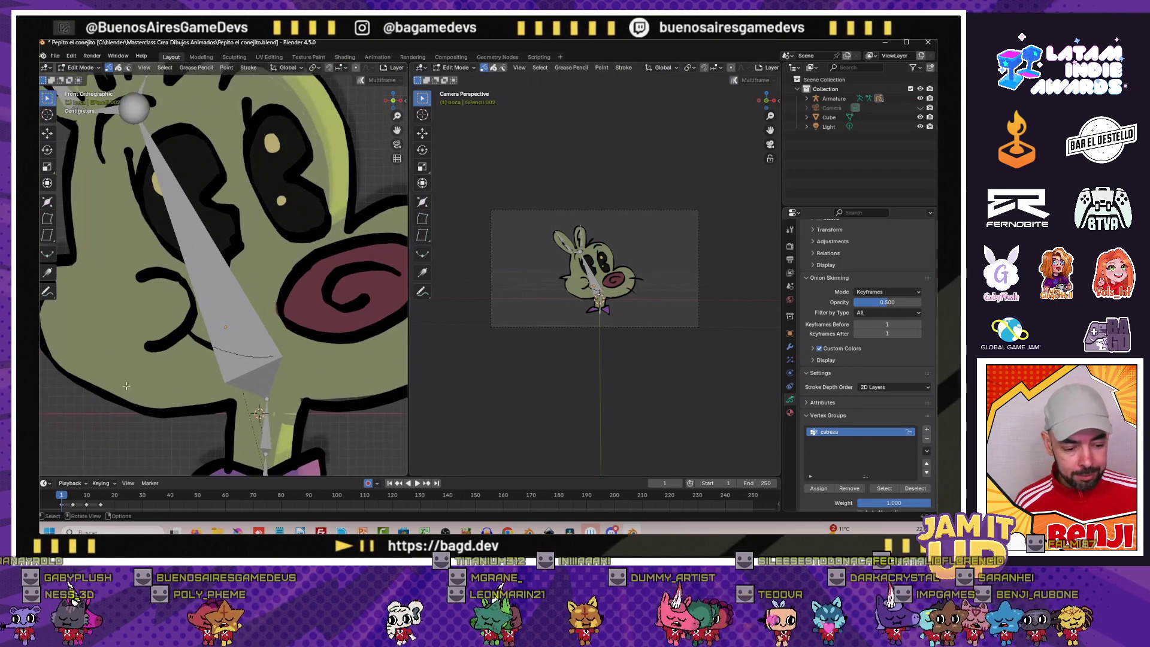
{"action": "scroll", "coordinate": [119, 387], "scroll_direction": "down", "scroll_amount": 1}
{"action": "scroll", "coordinate": [119, 387], "scroll_direction": "down", "scroll_amount": 2}
{"action": "scroll", "coordinate": [162, 396], "scroll_direction": "down", "scroll_amount": 1}
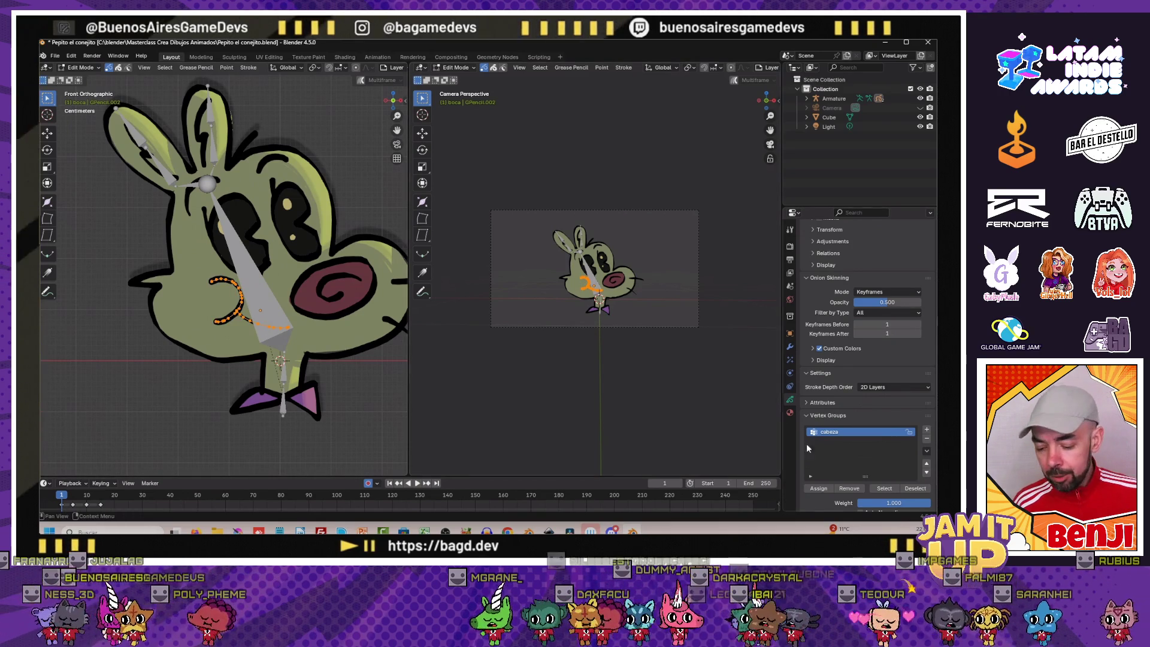
{"action": "left_click", "coordinate": [74, 497]}
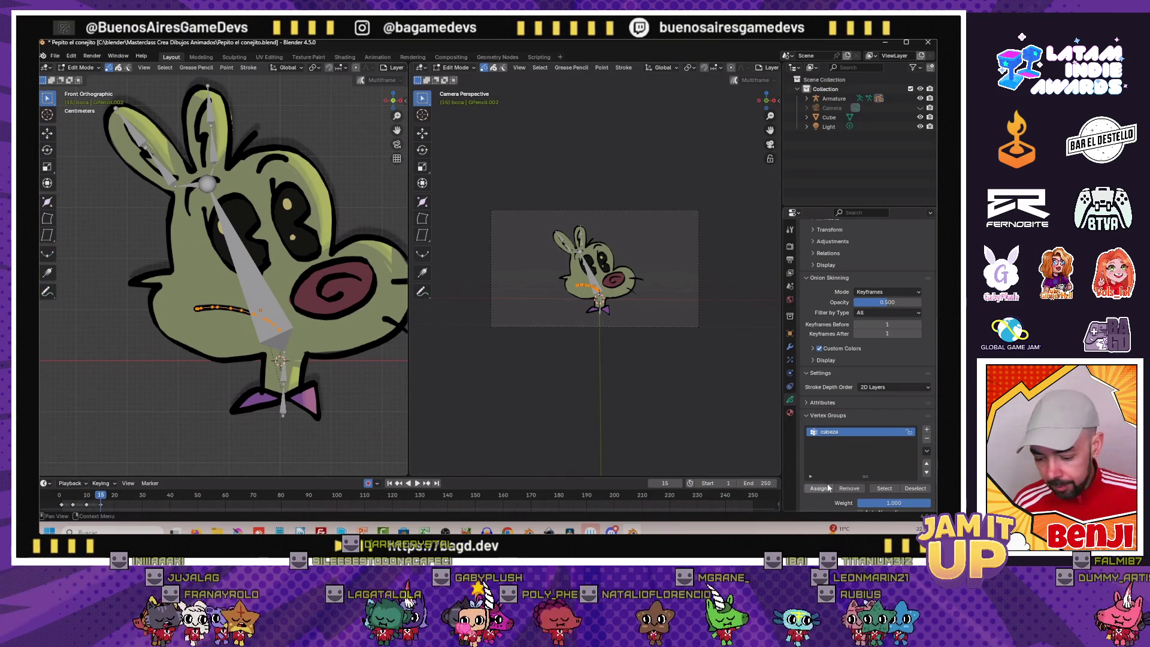
{"action": "left_click", "coordinate": [81, 68]}
{"action": "left_click", "coordinate": [282, 400]}
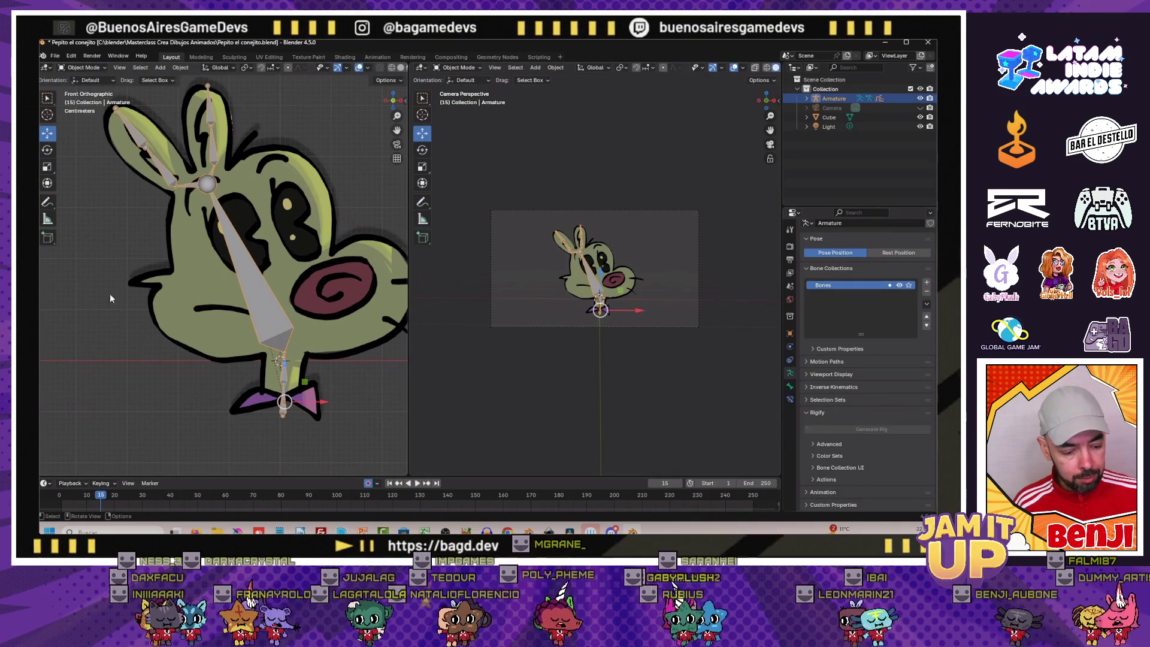
At frame 1 put the armature in Pose Mode and rotate the head bone
{"action": "left_click_drag", "start_coordinate": [75, 496], "coordinate": [63, 495]}
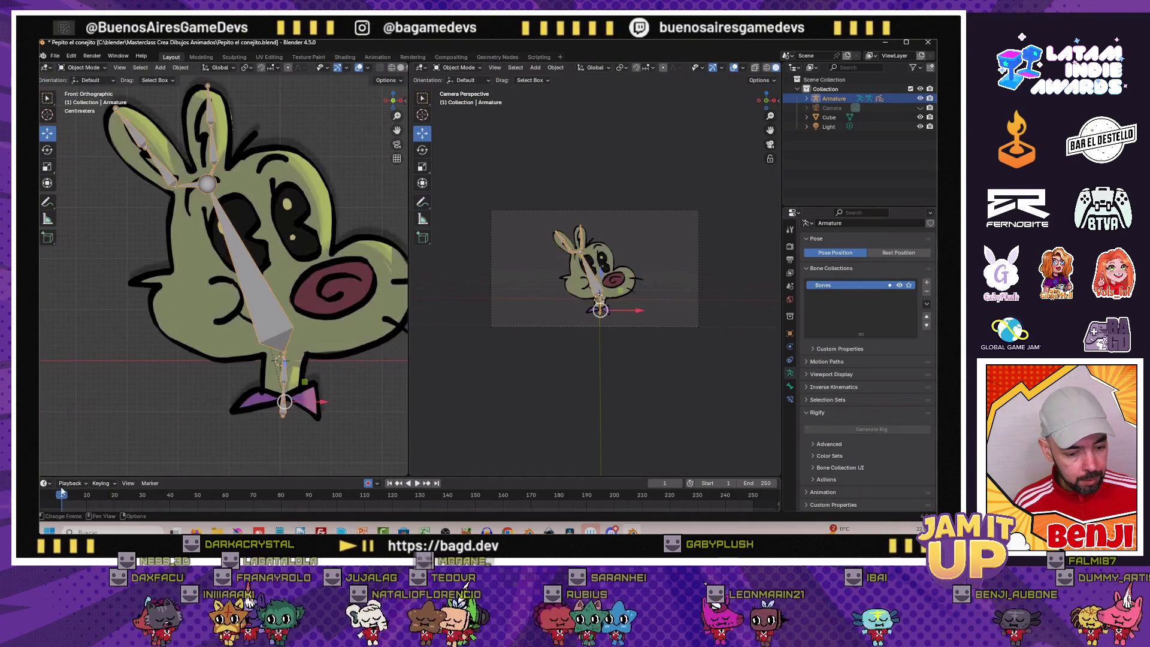
{"action": "left_click", "coordinate": [81, 99]}
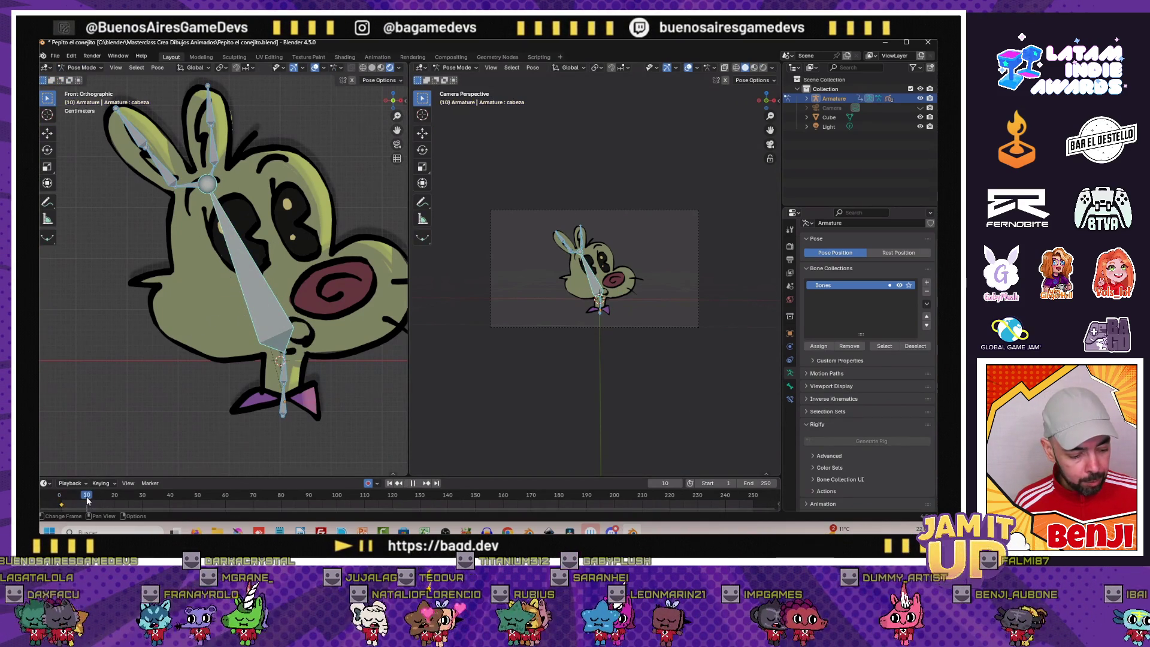
{"action": "key", "text": "r"}
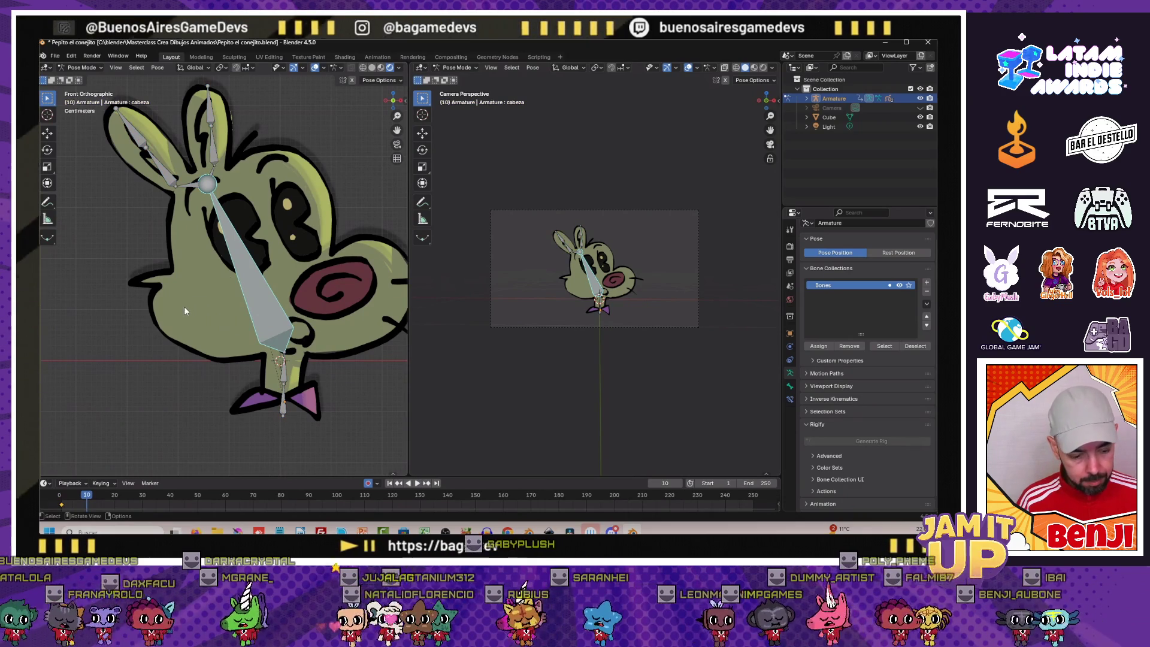
{"action": "left_click", "coordinate": [182, 308]}
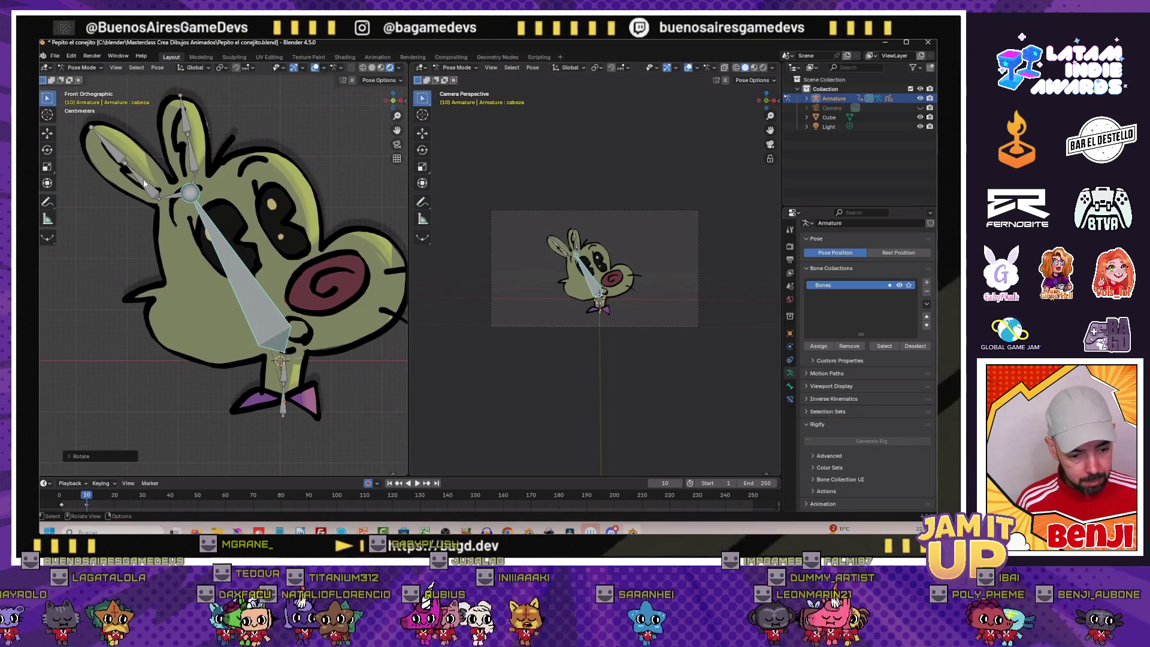
Rotate the left ear bones and the oreja-der1 right ear bone into the pose
{"action": "left_click", "coordinate": [126, 181]}
{"action": "key", "text": "r"}
{"action": "left_click", "coordinate": [103, 166]}
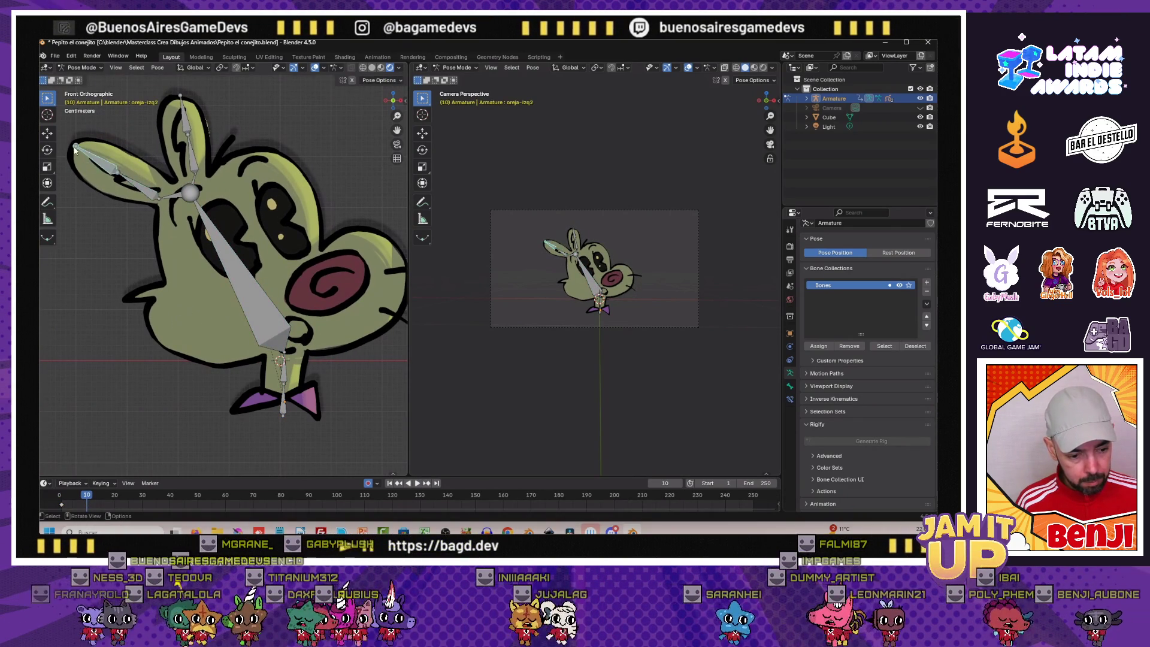
{"action": "key", "text": "r"}
{"action": "left_click", "coordinate": [109, 157]}
{"action": "left_click", "coordinate": [188, 157]}
{"action": "key", "text": "r"}
{"action": "left_click", "coordinate": [147, 177]}
{"action": "left_click", "coordinate": [163, 125]}
{"action": "scroll", "coordinate": [135, 138], "scroll_direction": "down", "scroll_amount": 3}
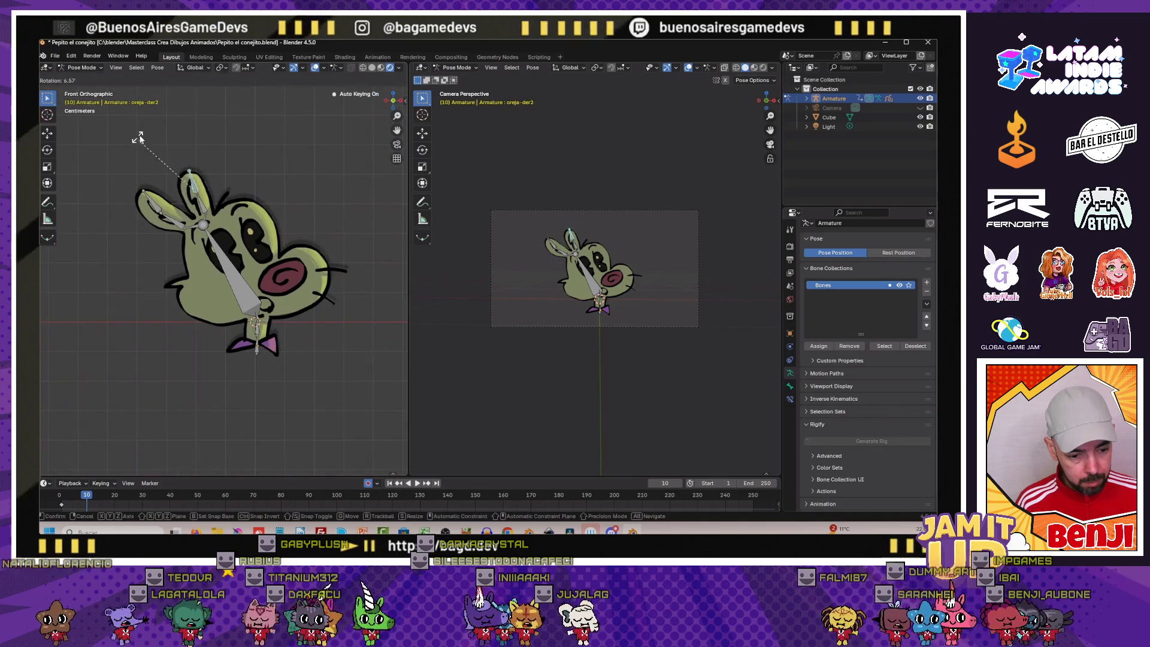
{"action": "scroll", "coordinate": [134, 207], "scroll_direction": "up", "scroll_amount": 3}
Adjust the right ear bones and the cabeza head bone, then scrub the frames to preview
{"action": "left_click", "coordinate": [161, 185]}
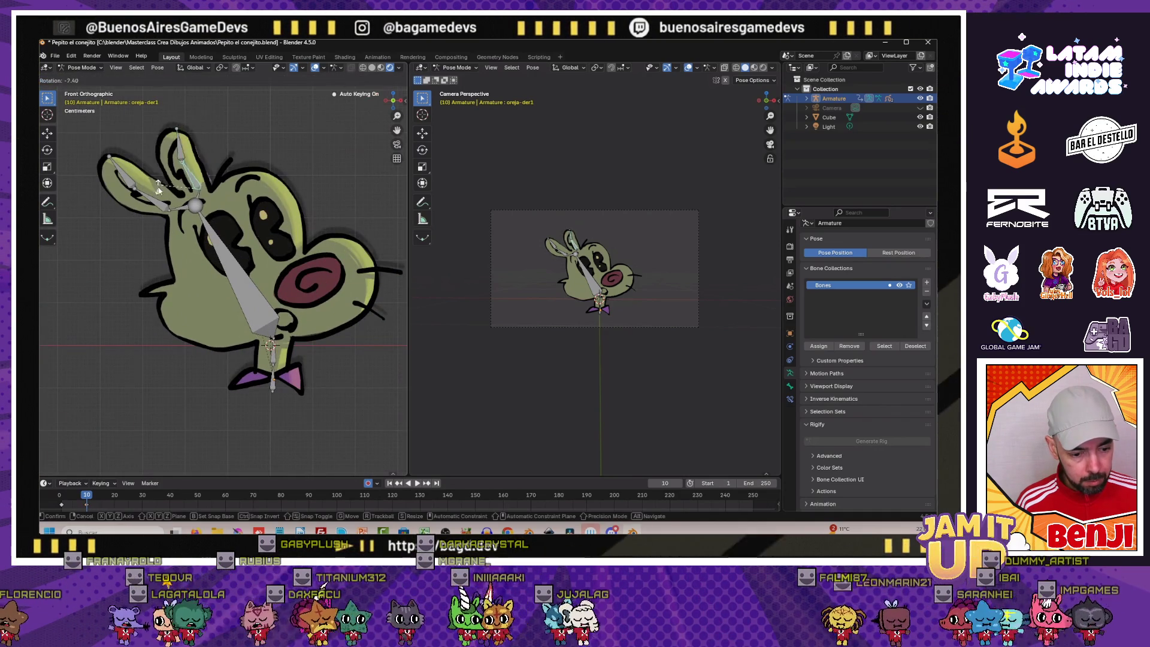
{"action": "key", "text": "r"}
{"action": "left_click", "coordinate": [167, 162]}
{"action": "left_click", "coordinate": [177, 144]}
{"action": "key", "text": "r"}
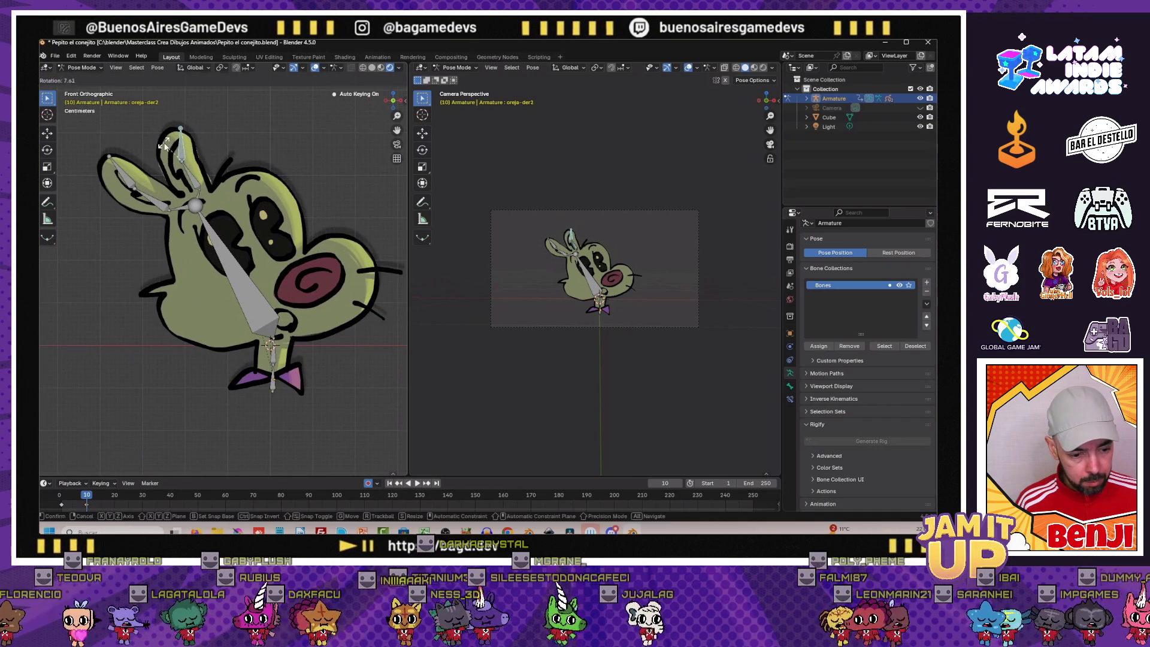
{"action": "left_click", "coordinate": [248, 319]}
{"action": "key", "text": "r"}
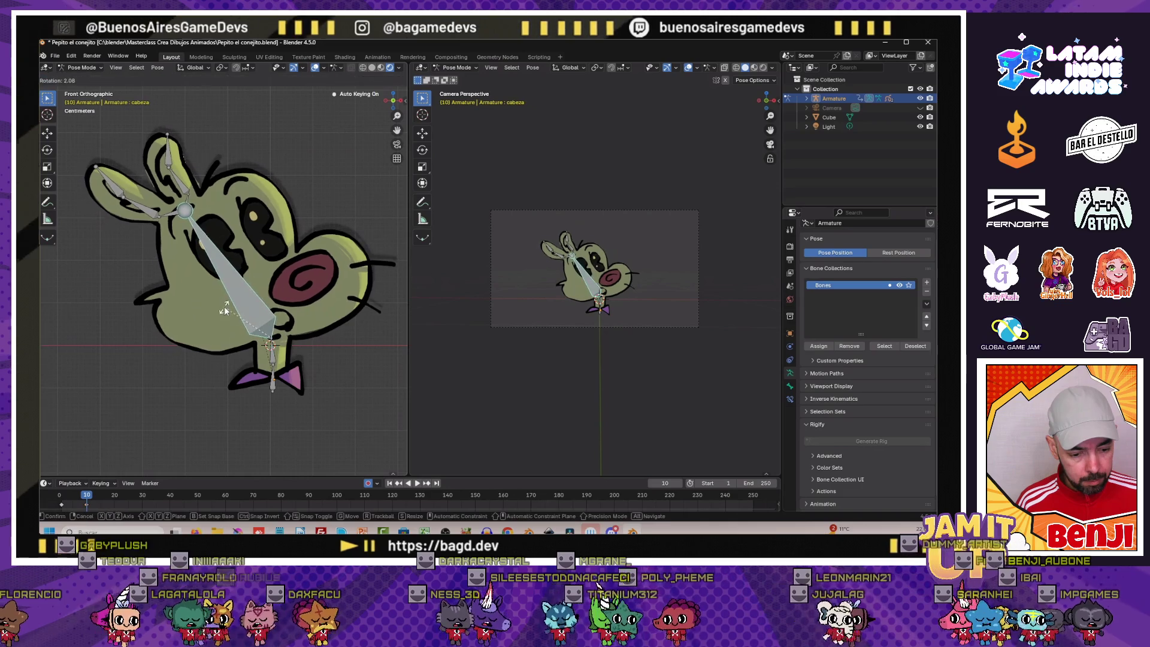
{"action": "left_click", "coordinate": [223, 305]}
{"action": "left_click", "coordinate": [60, 496]}
{"action": "mouse_move", "coordinate": [60, 496]}
{"action": "left_mouse_down"}
{"action": "mouse_move", "coordinate": [100, 495]}
{"action": "mouse_move", "coordinate": [62, 506]}
{"action": "left_mouse_up"}
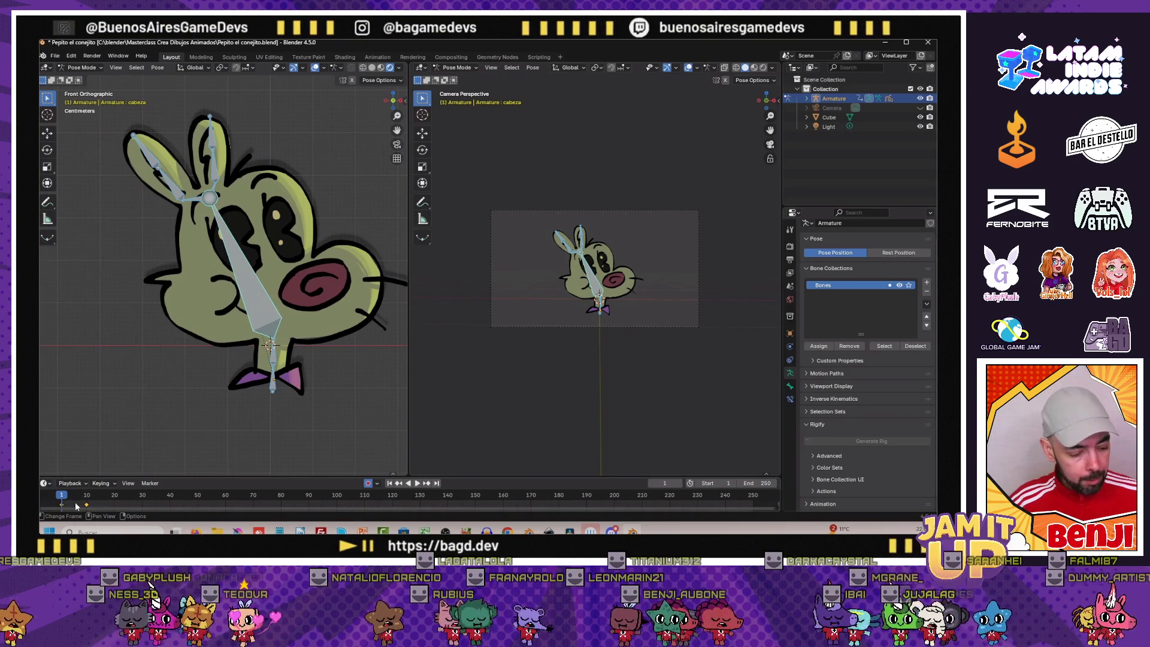
Set Automatic Easing on the keyframes, enlarge the timeline and return to Object Mode
{"action": "right_click", "coordinate": [75, 503]}
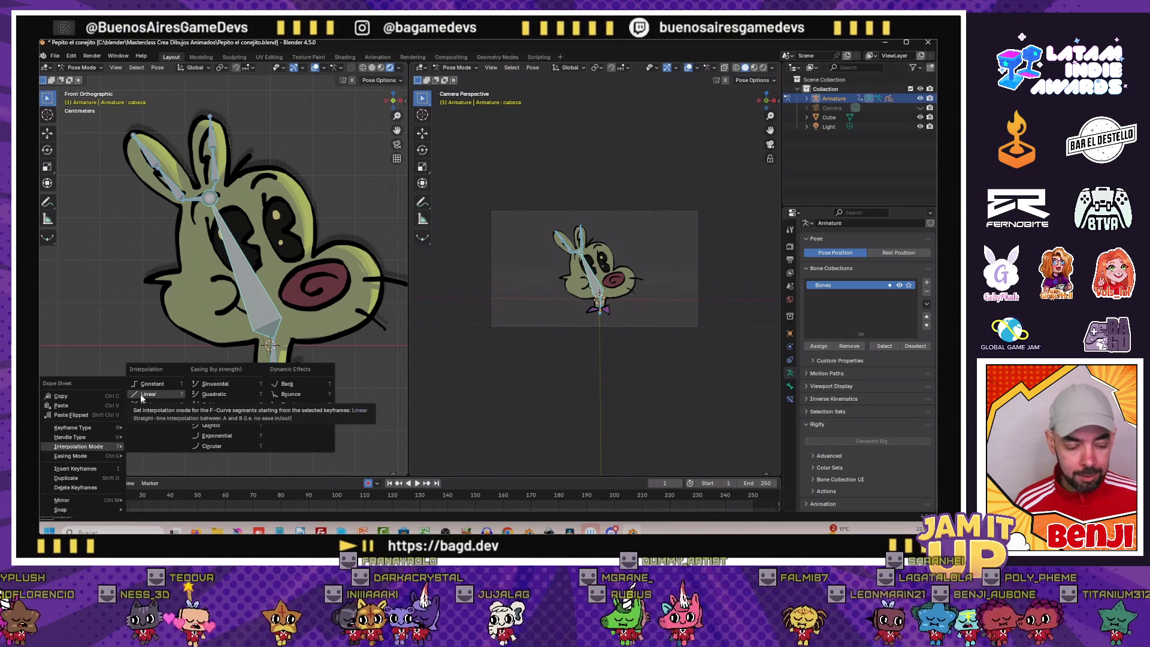
{"action": "mouse_move", "coordinate": [73, 455]}
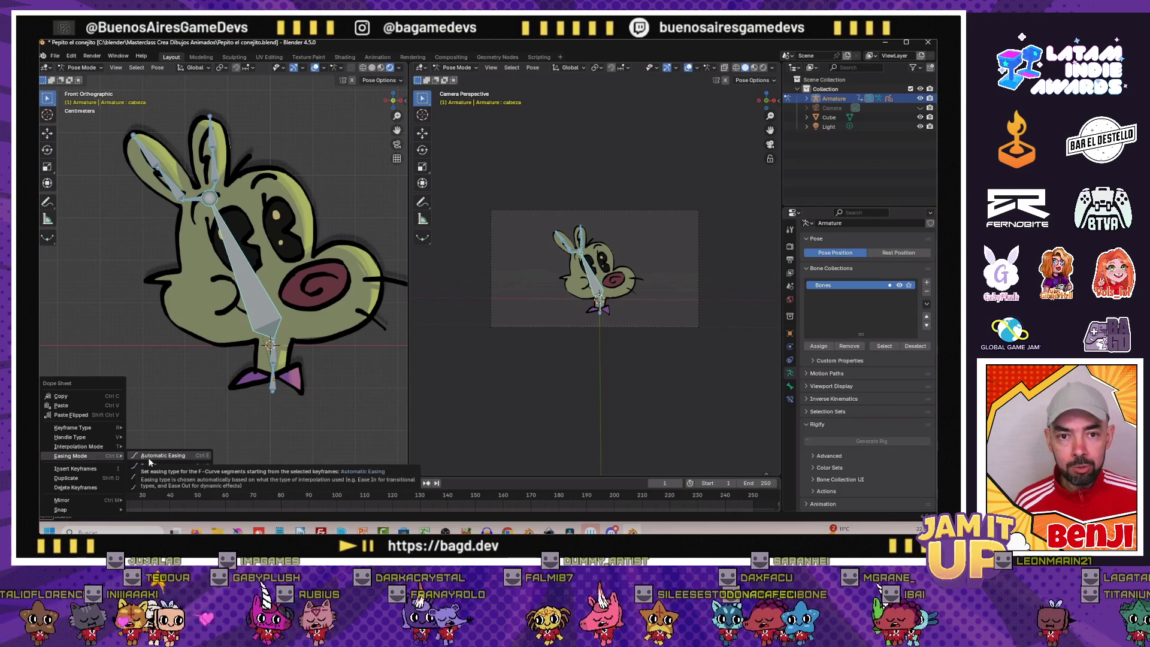
{"action": "left_click", "coordinate": [150, 456]}
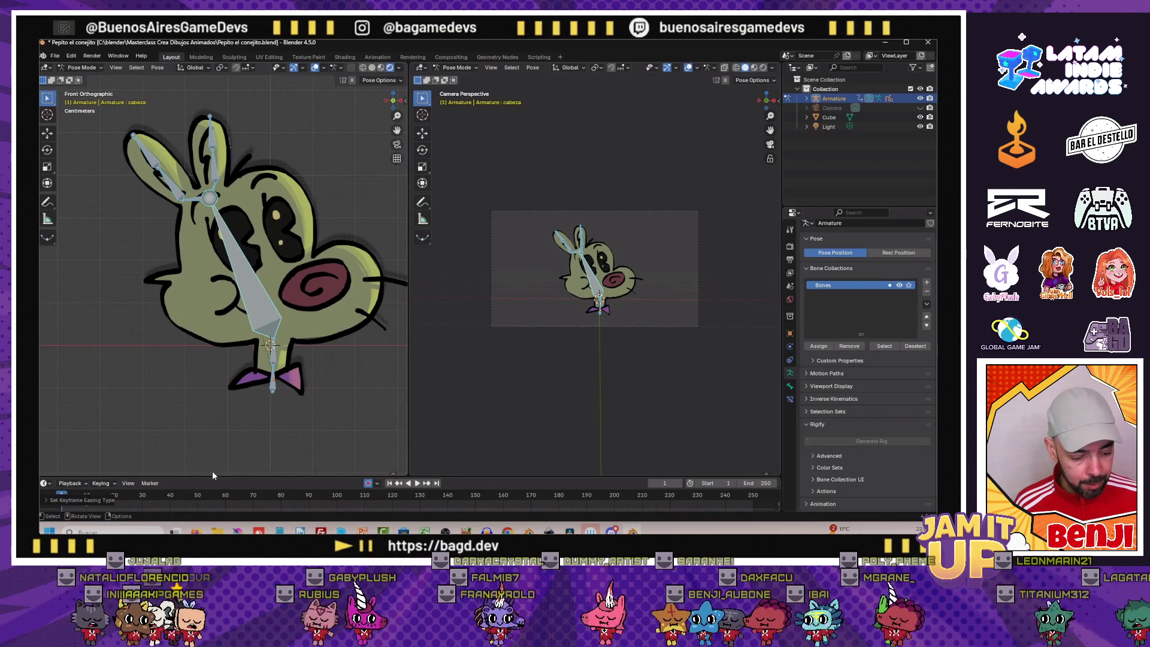
{"action": "left_click_drag", "start_coordinate": [213, 475], "coordinate": [212, 444]}
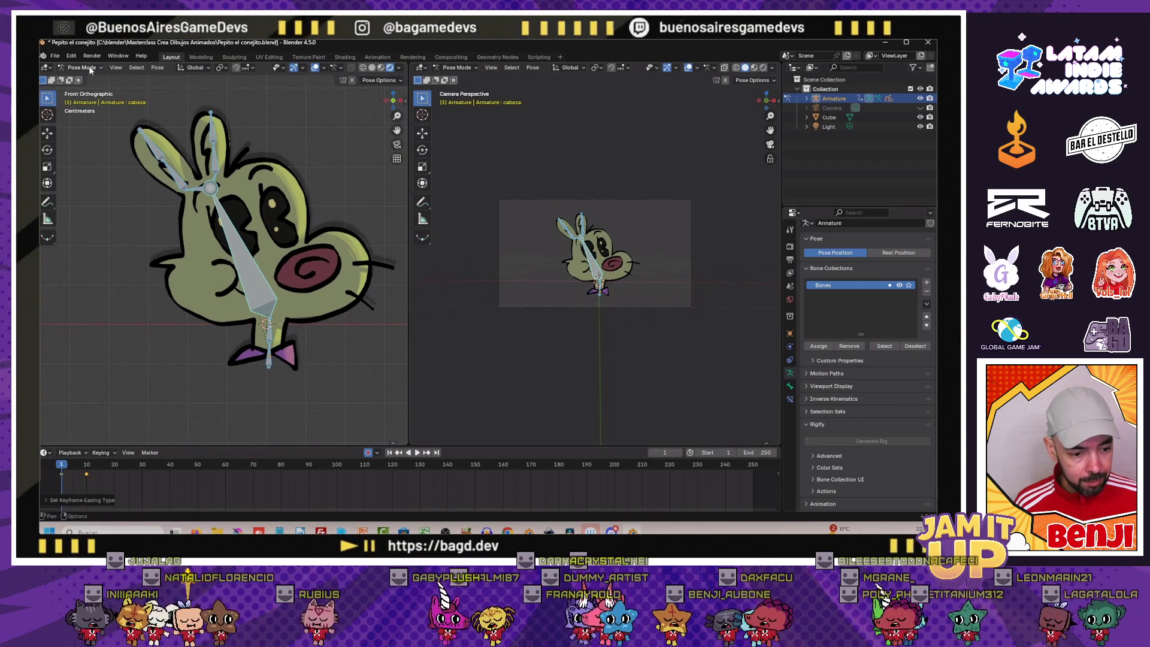
{"action": "key", "text": "ctrl+Tab"}
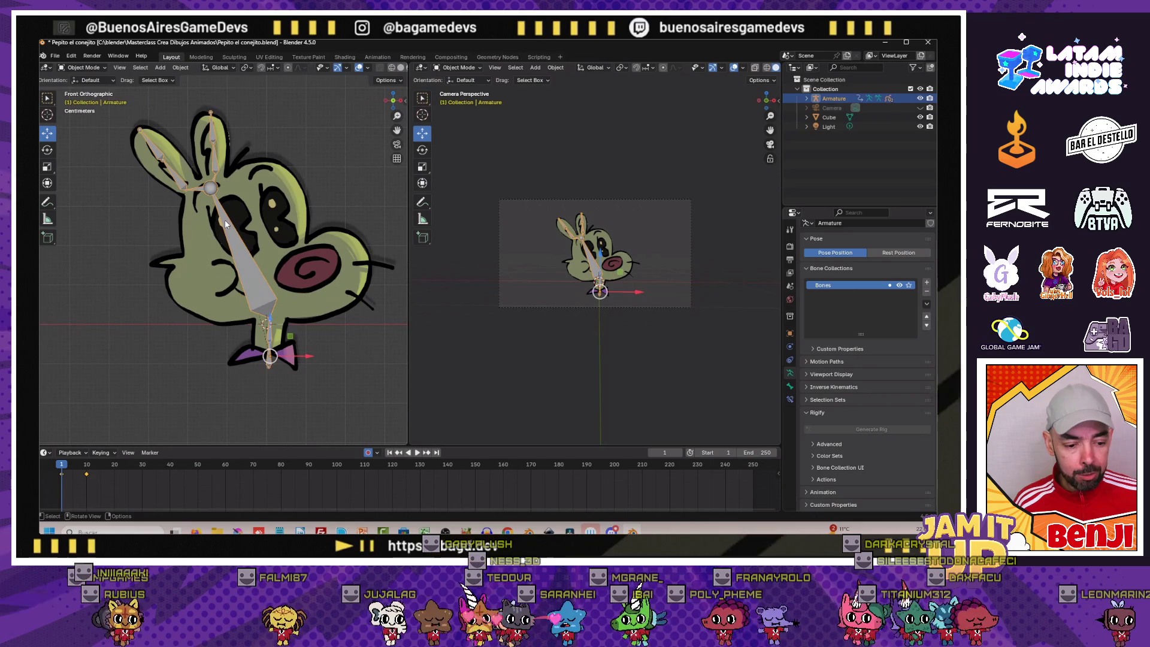
Hide the armature and play the rabbit head animation from frame 0
{"action": "key", "text": "h"}
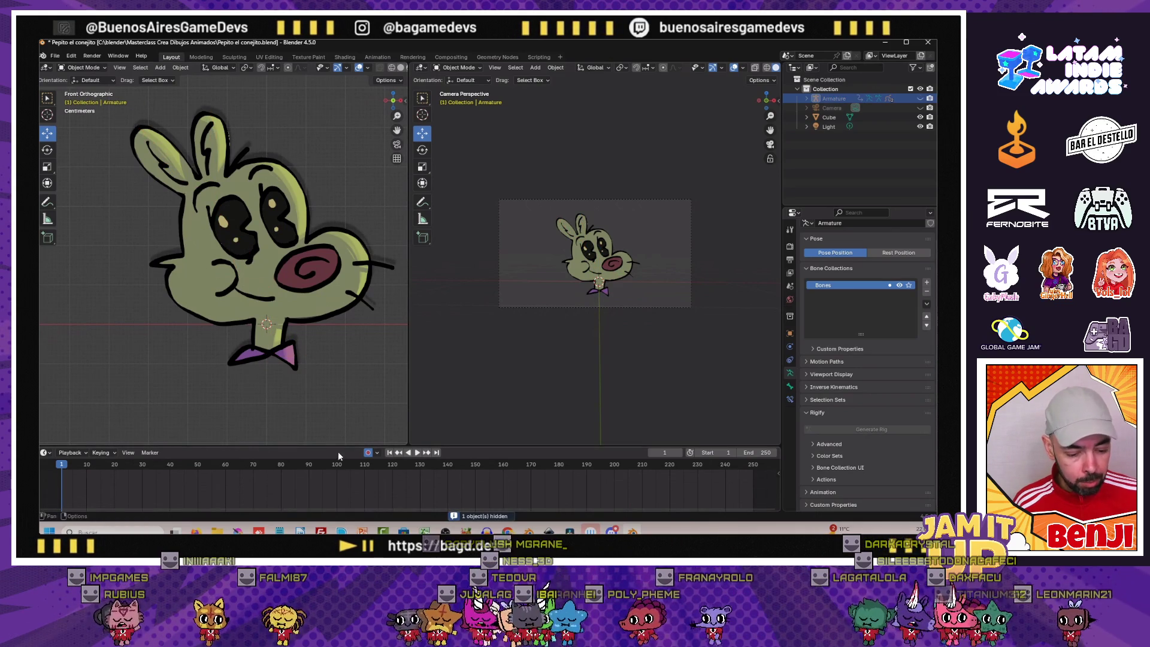
{"action": "left_click", "coordinate": [417, 451]}
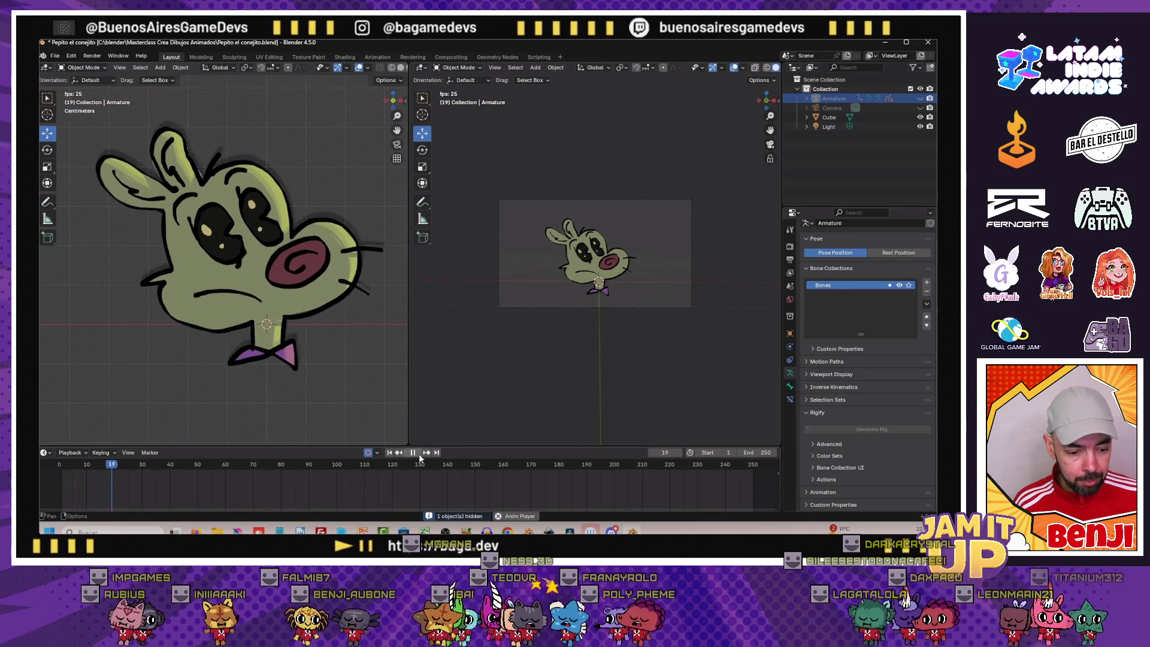
{"action": "left_click_drag", "start_coordinate": [134, 466], "coordinate": [61, 465]}
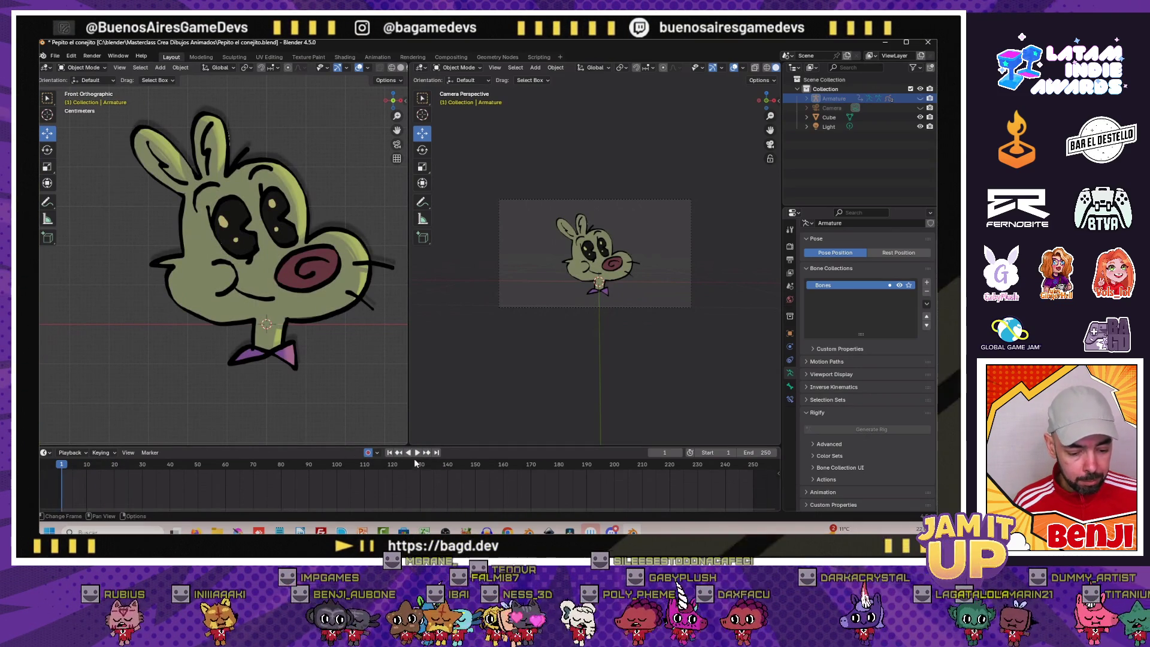
{"action": "left_click", "coordinate": [418, 451]}
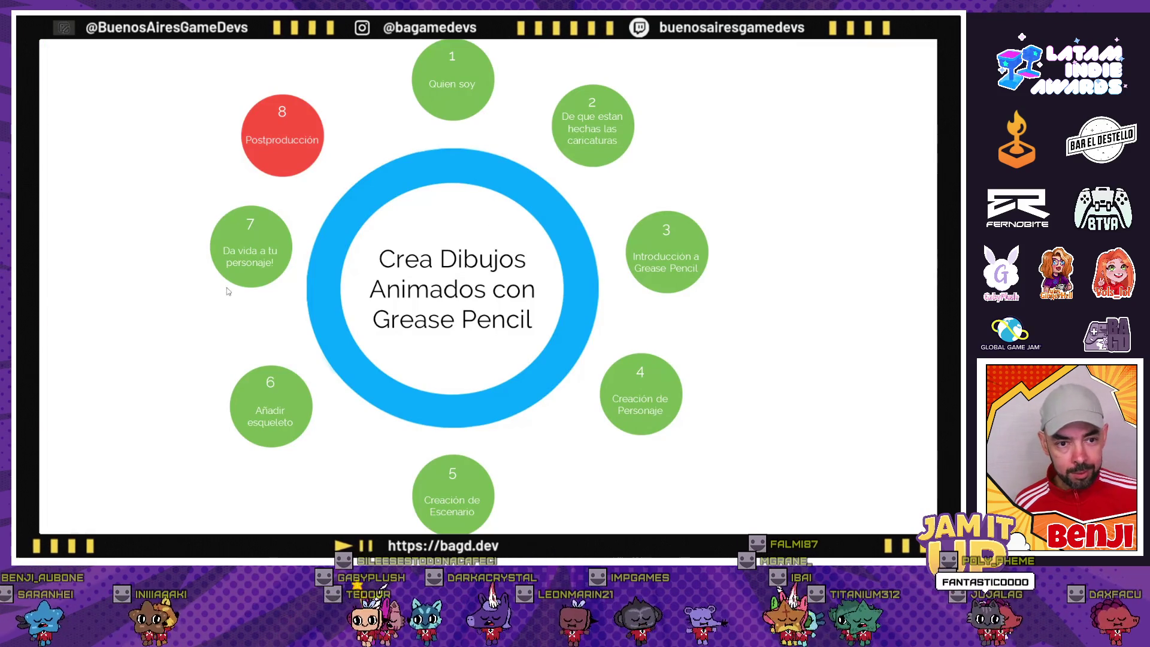
Advance the slideshow through Postproducción to La Frase, revealing the Einstein quote and its attribution
{"action": "key", "text": "Right"}
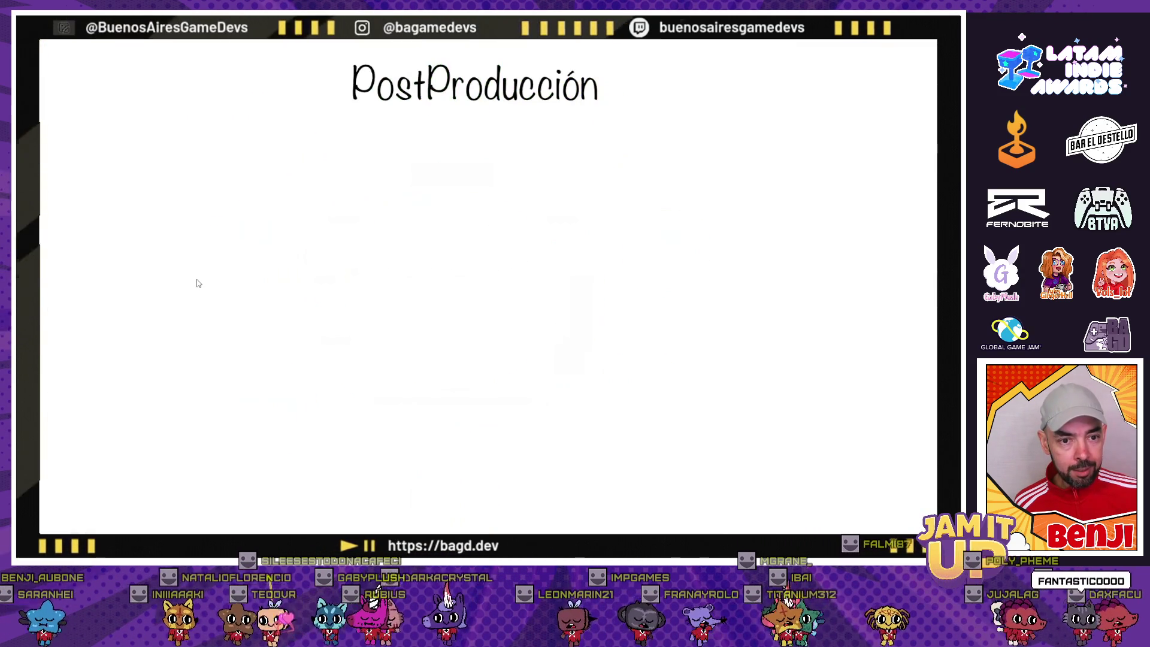
{"action": "key", "text": "Right"}
{"action": "key", "text": "Right"}
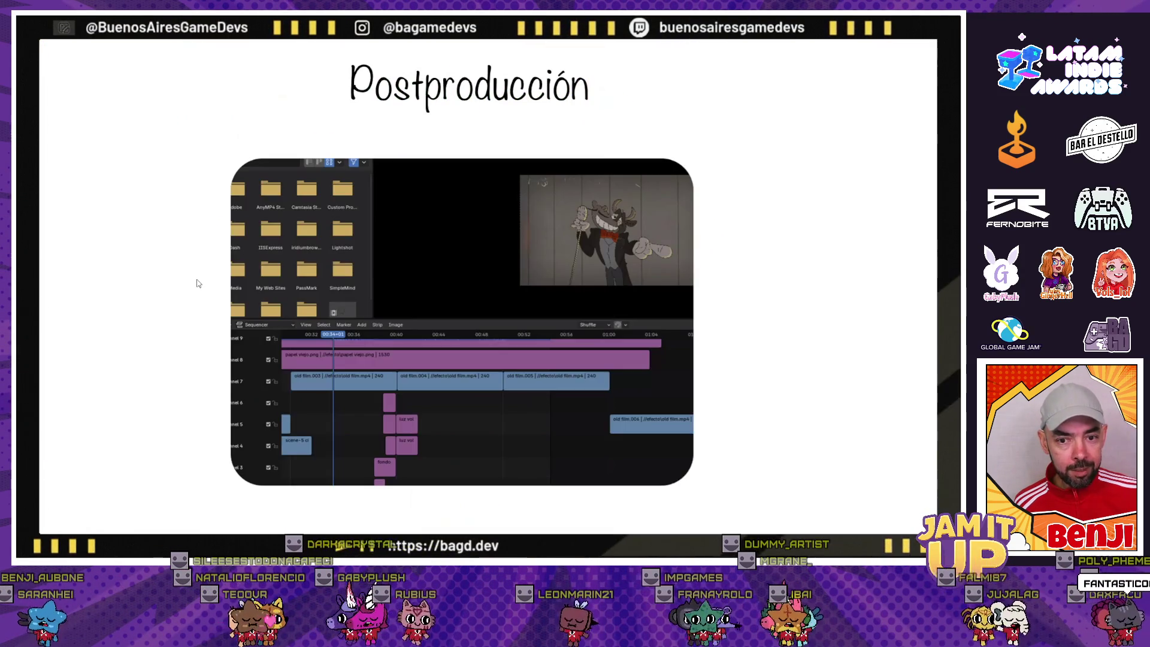
{"action": "key", "text": "Right"}
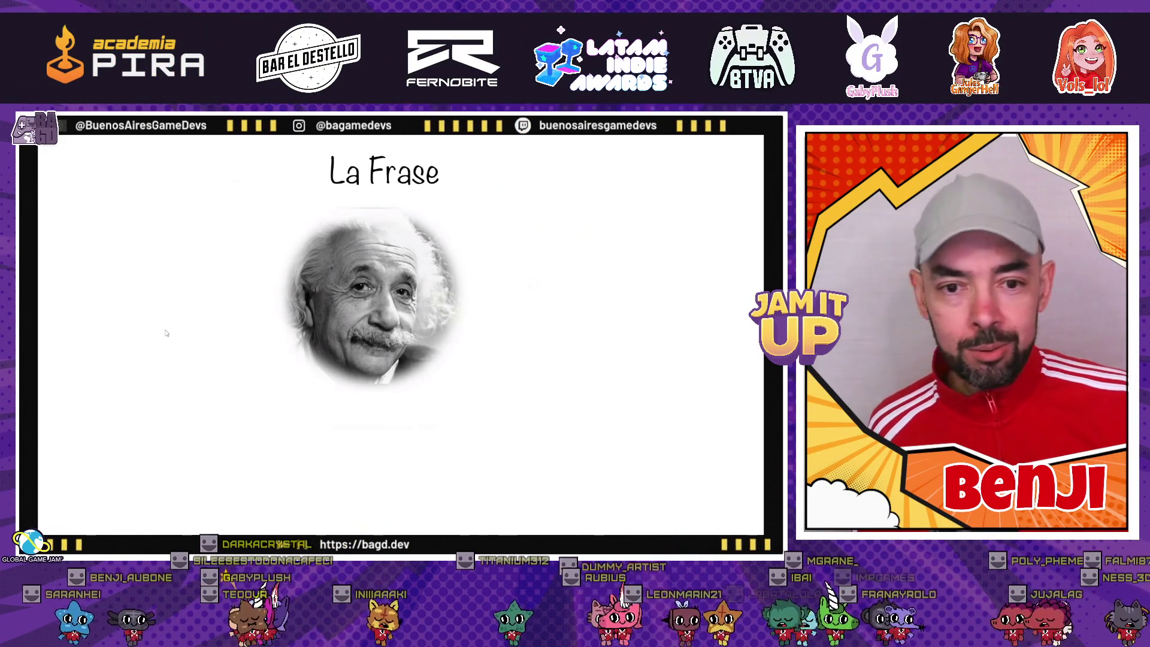
{"action": "key", "text": "Right"}
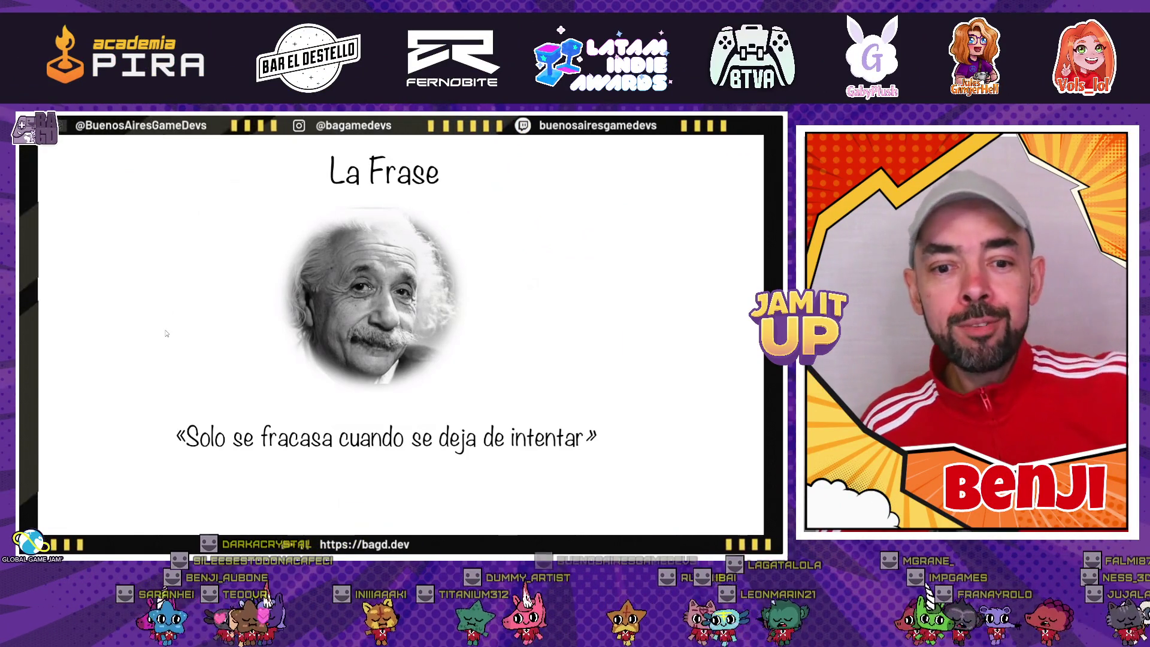
{"action": "key", "text": "Right"}
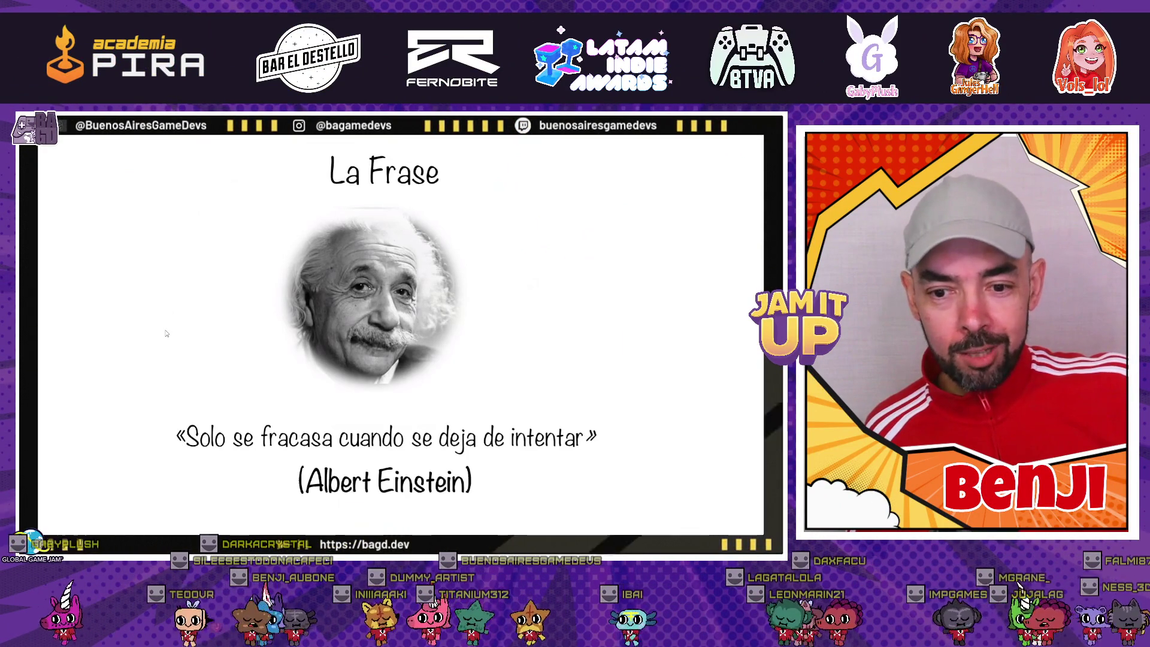